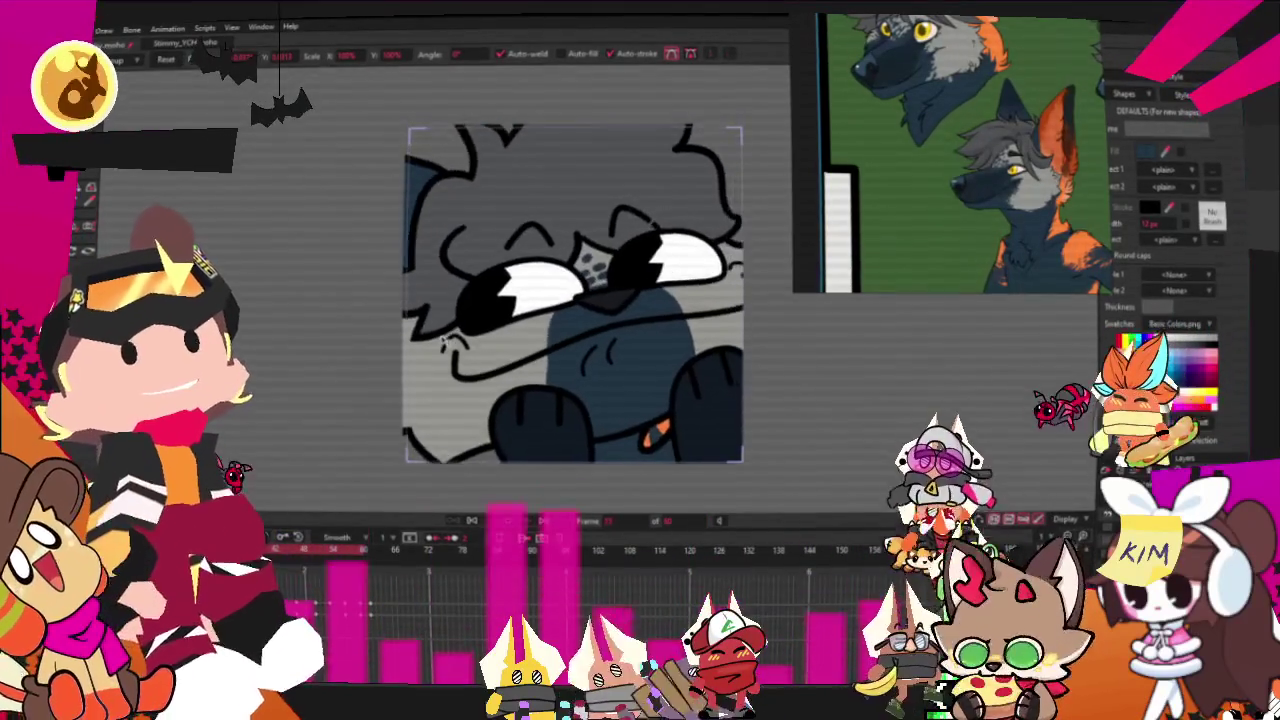
# Stop the Stimmy_YCH animation playback.
pyautogui.click(473, 522)
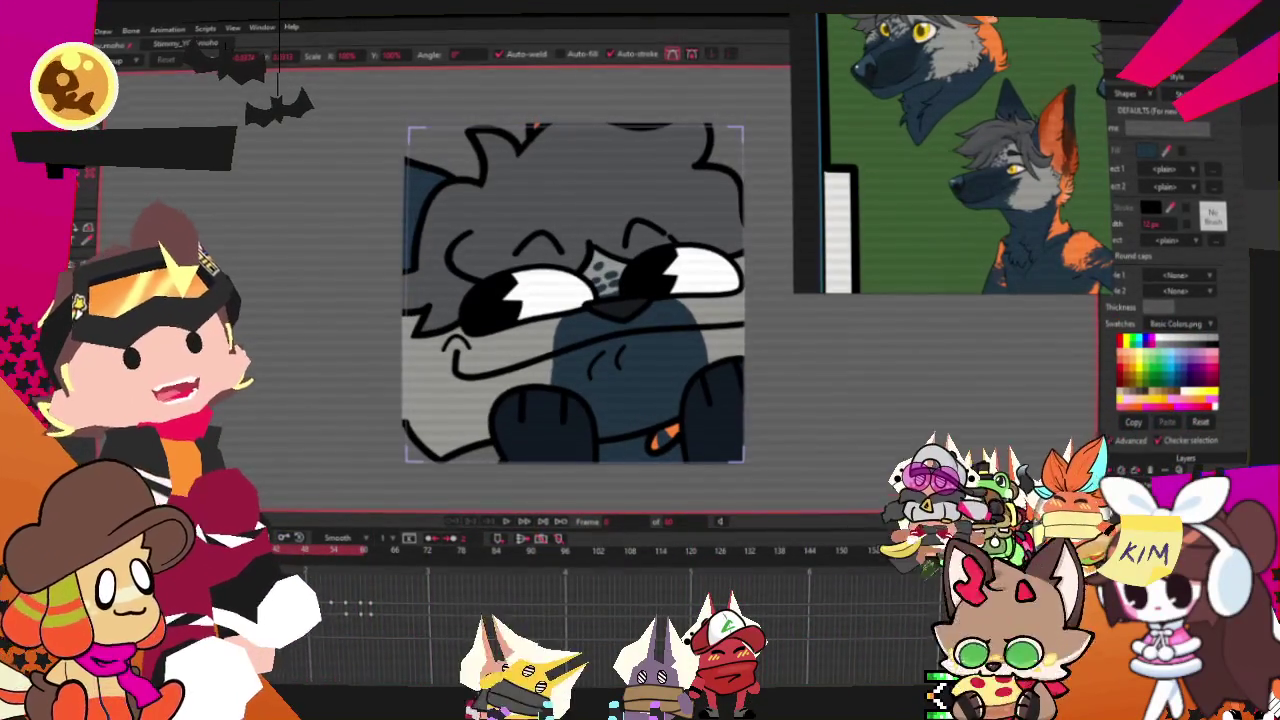
pyautogui.scroll(-2, 786, 489)
pyautogui.scroll(2, 553, 290)
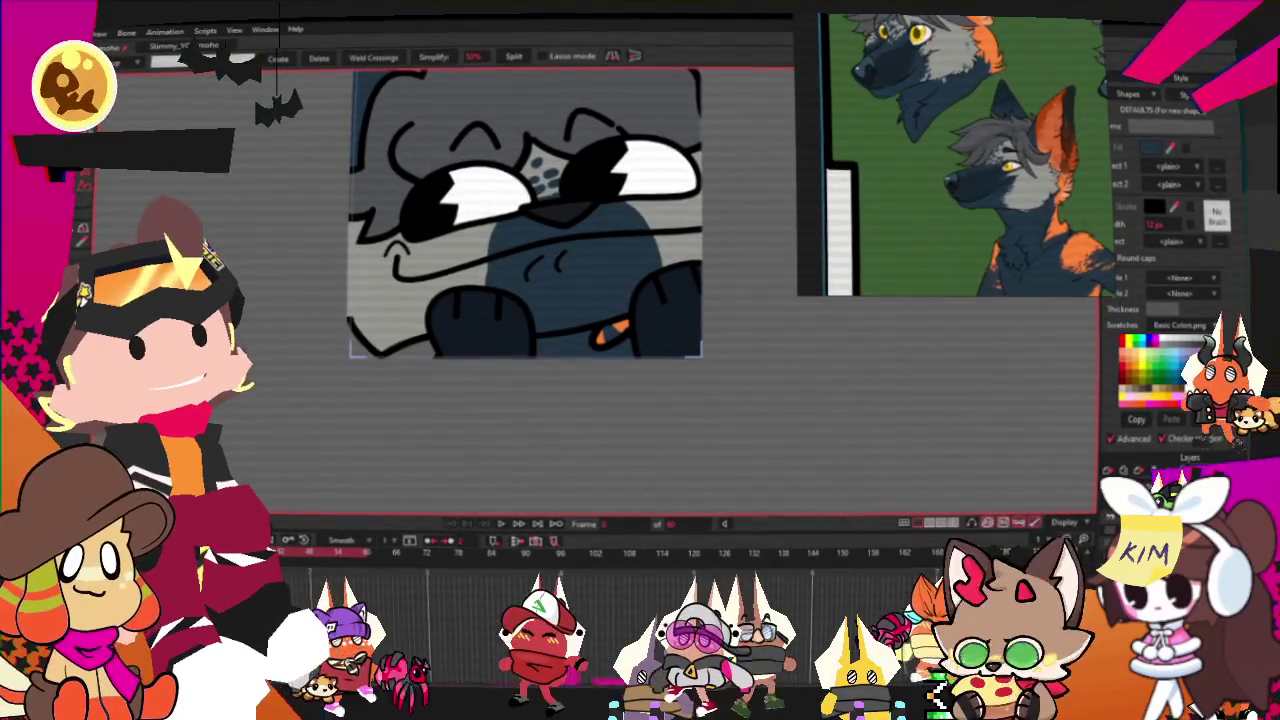
# With Transform Points, shift the right paw's points slightly to the left.
pyautogui.press('t')
pyautogui.scroll(3, 455, 428)
pyautogui.moveTo(548, 361); pyautogui.dragTo(519, 367)
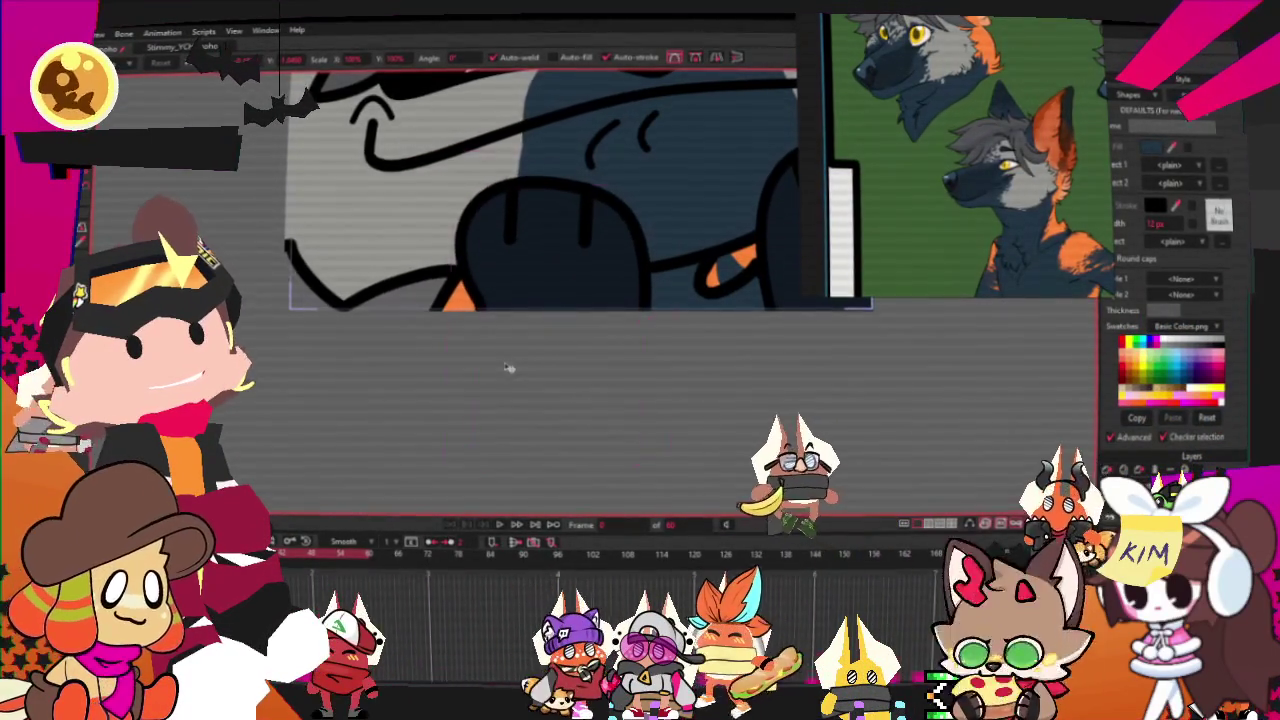
pyautogui.scroll(-3, 519, 367)
pyautogui.scroll(2, 519, 367)
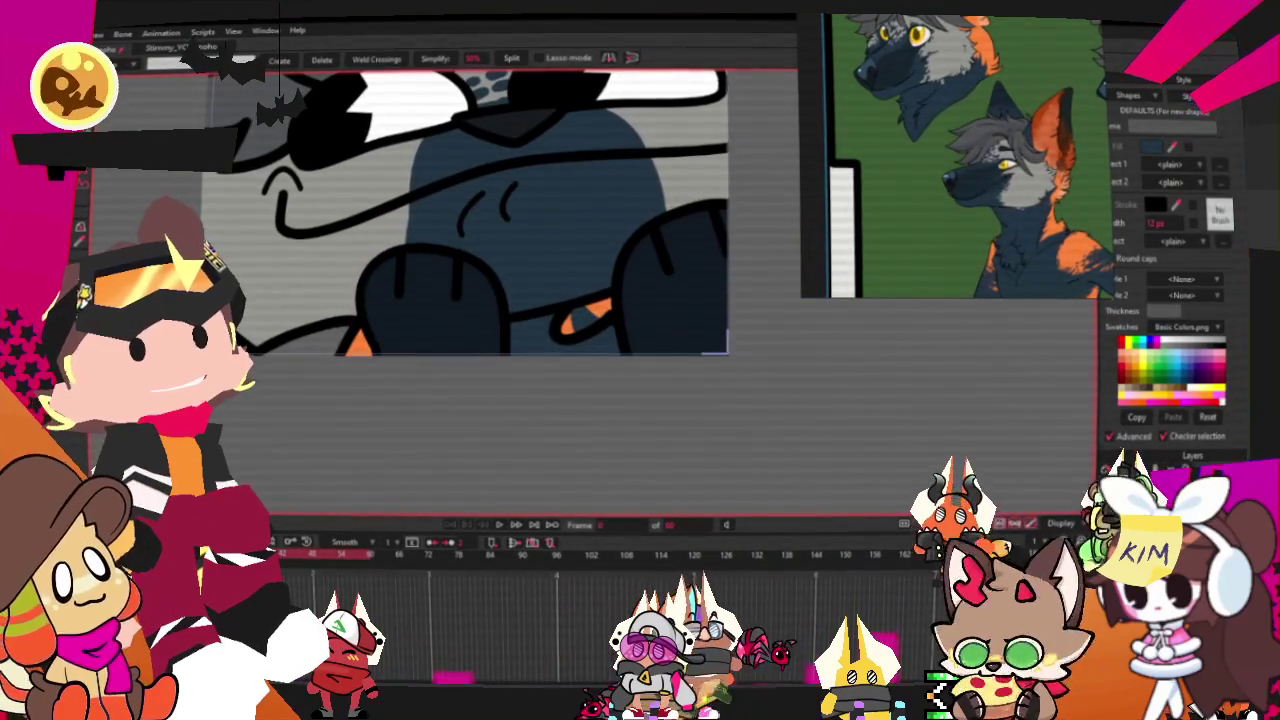
pyautogui.scroll(-1, 534, 263)
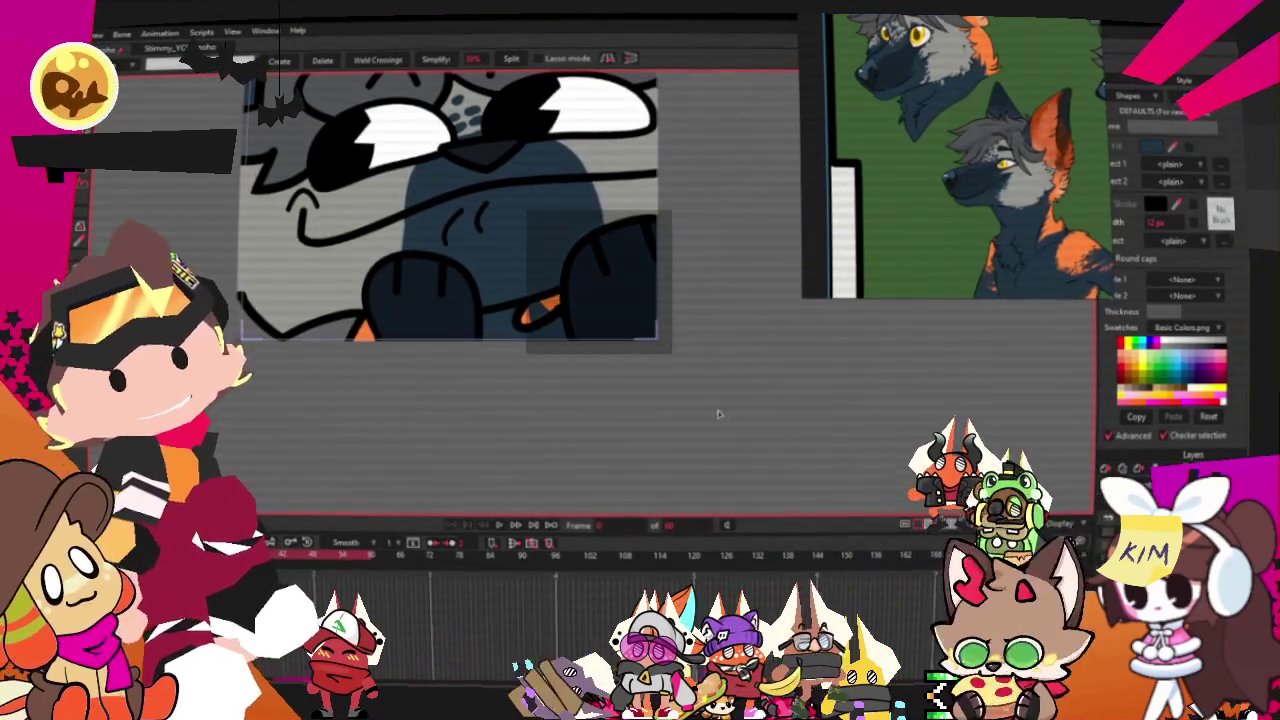
pyautogui.scroll(-2, 675, 360)
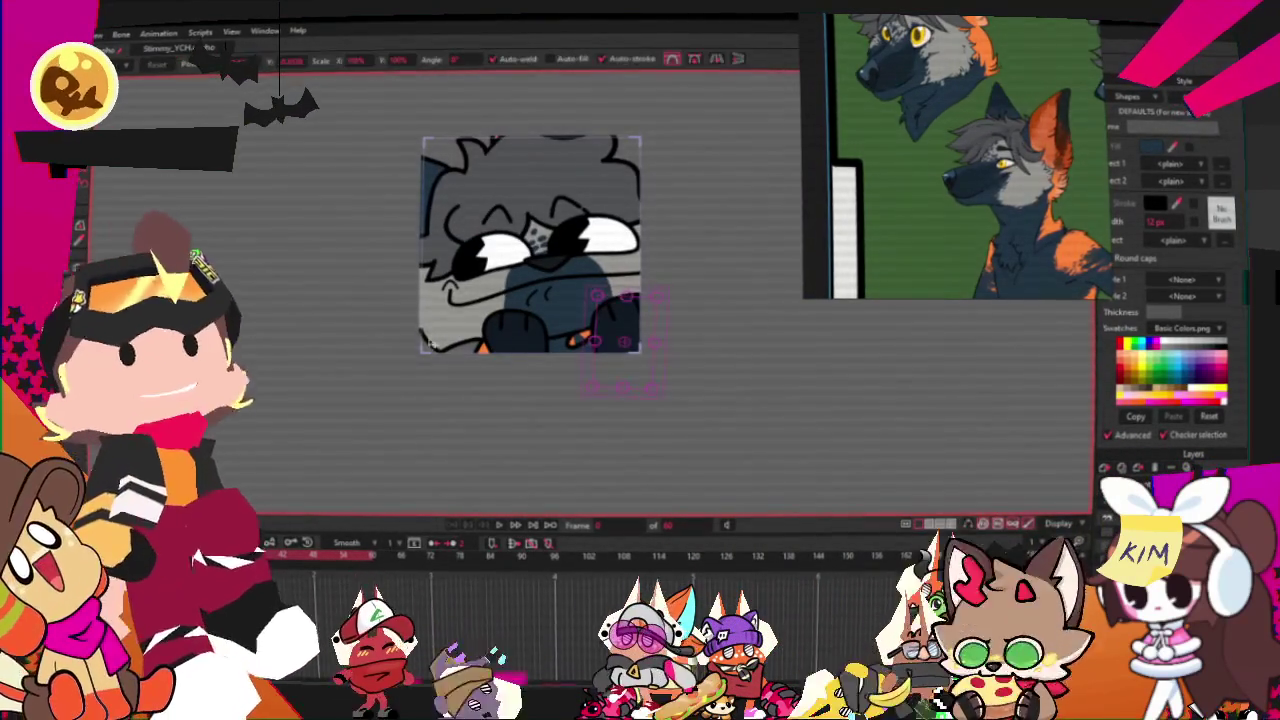
pyautogui.scroll(2, 570, 348)
pyautogui.scroll(1, 690, 349)
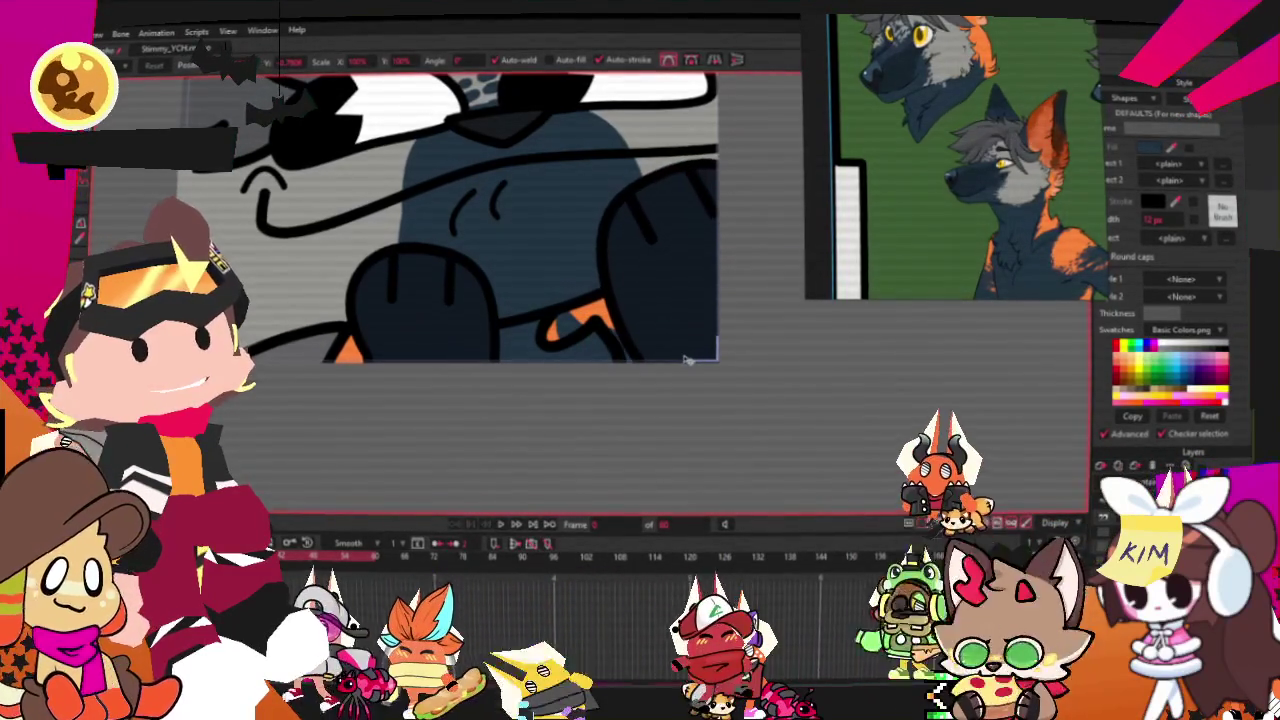
pyautogui.scroll(-1, 685, 365)
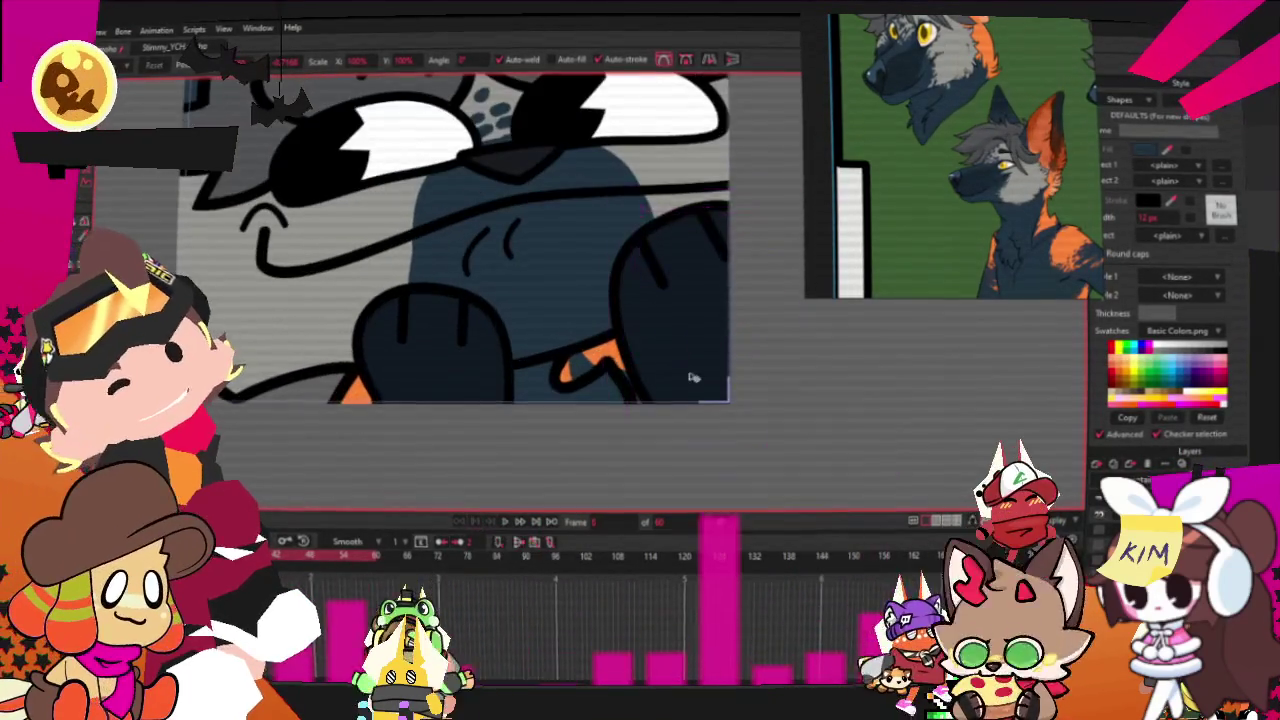
pyautogui.click(701, 382)
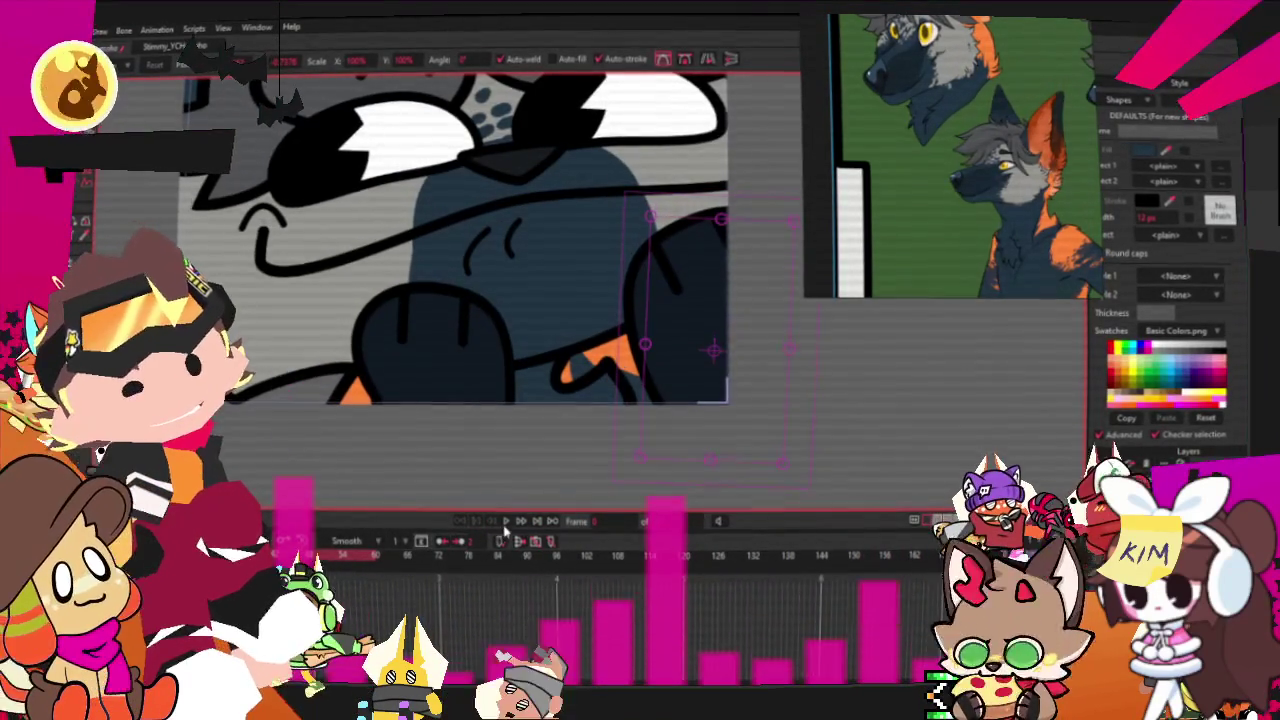
pyautogui.click(505, 522)
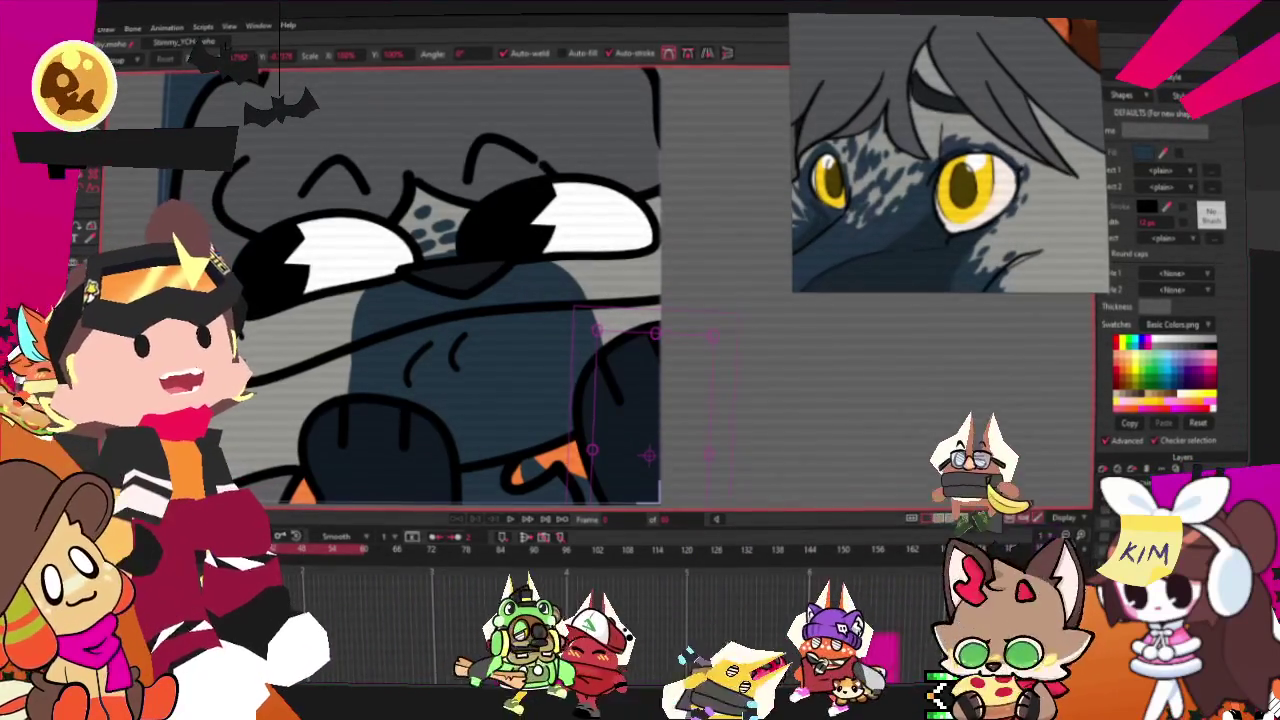
# Fill the eye-white shape yellow and play the animation to check it.
pyautogui.press('g')
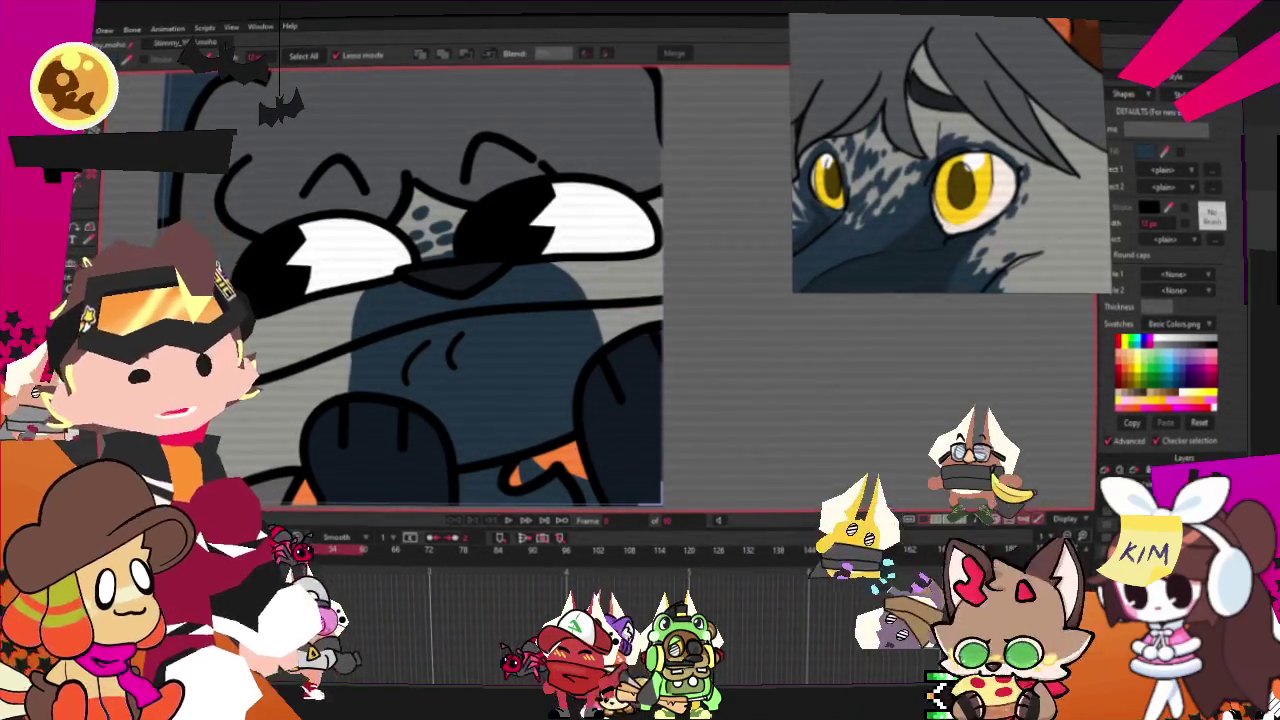
pyautogui.click(285, 258)
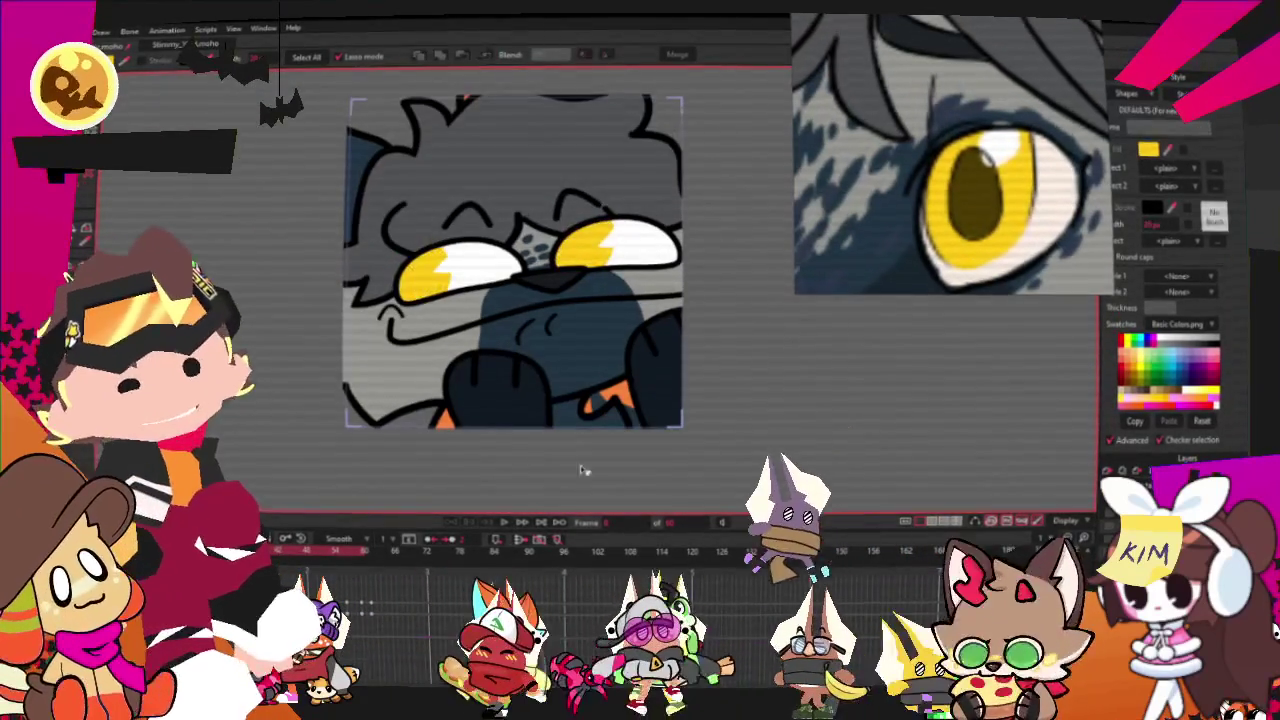
pyautogui.click(522, 509)
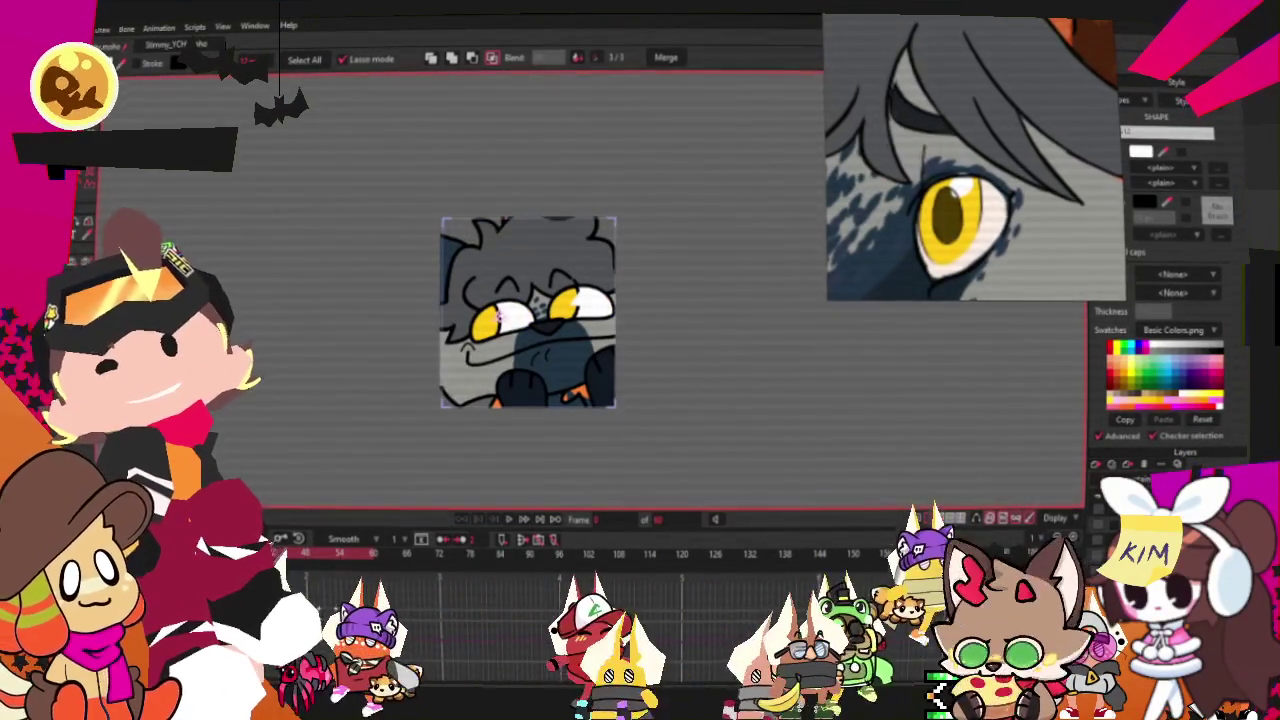
# Render the current frame from the File menu, then close the render preview.
pyautogui.hotkey('alt', 'f')
pyautogui.press('Return')
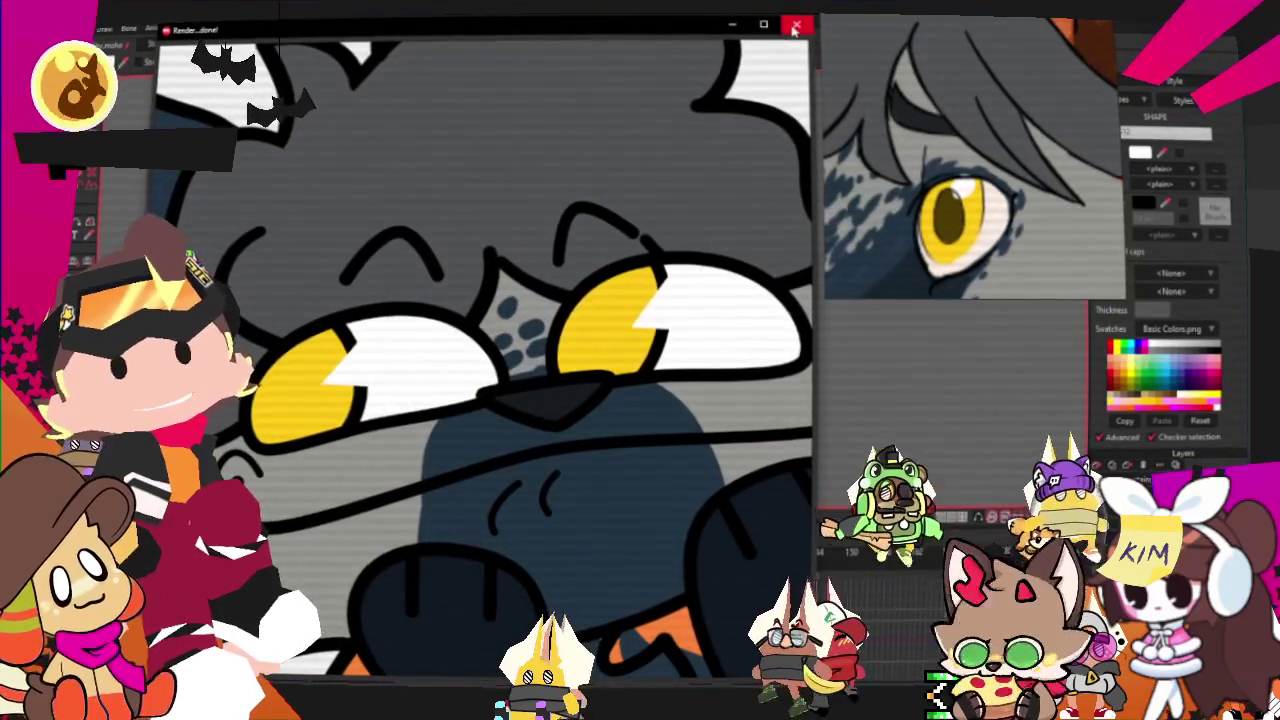
pyautogui.press('Escape')
pyautogui.hotkey('alt', 'f')
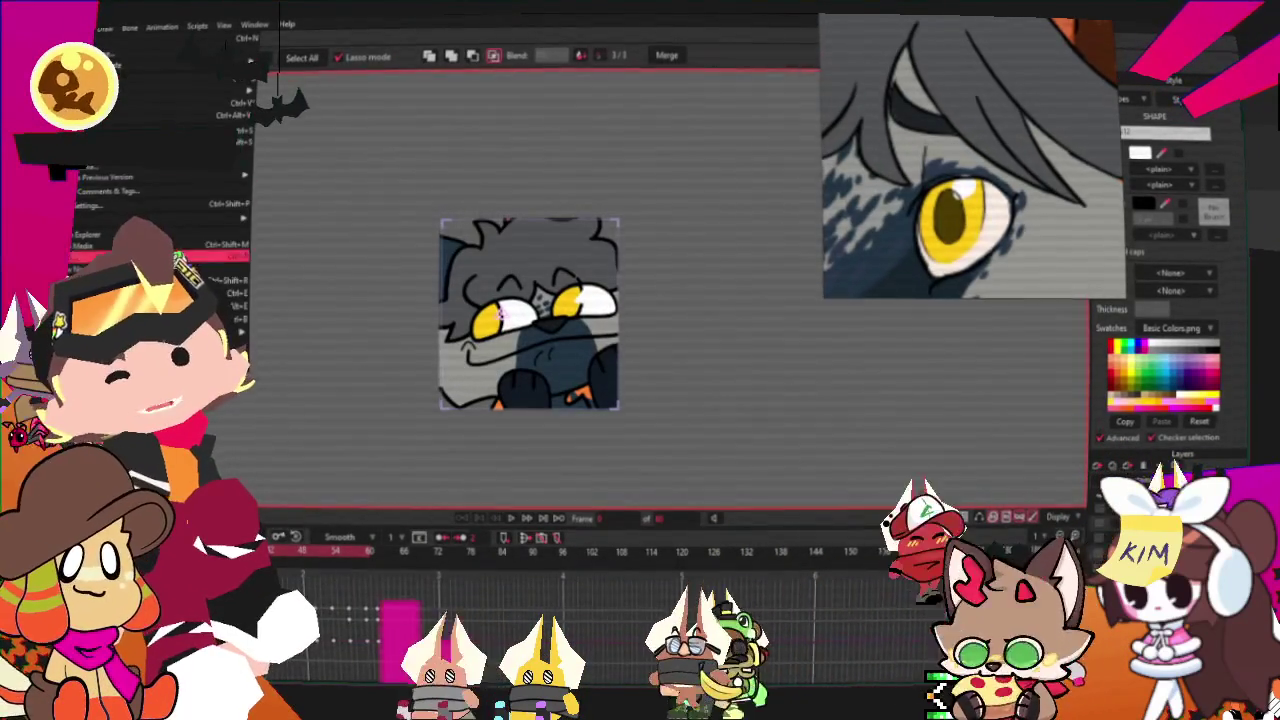
# Dismiss Moho's File menu and tint the character sketch layer blue in Clip Studio Paint.
pyautogui.press('Escape')
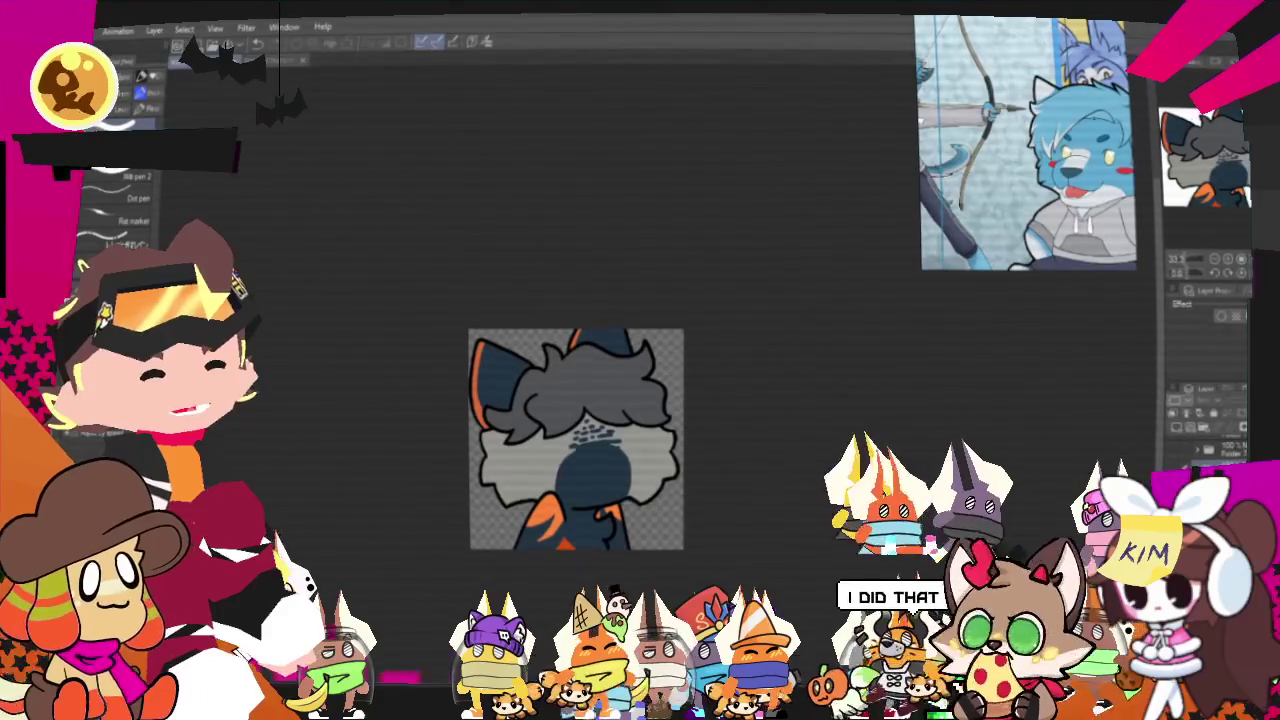
pyautogui.click(1218, 446)
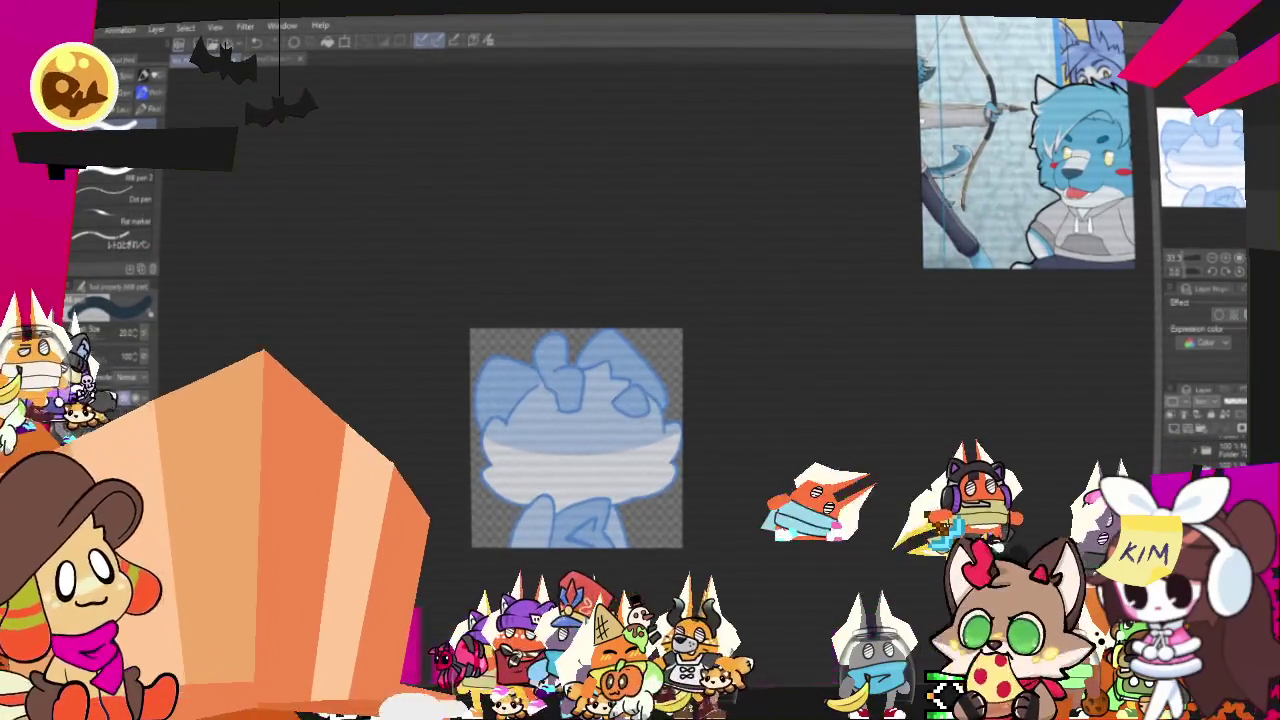
# Zoom in on the drawing and switch to the pencil brushes.
pyautogui.hotkey('ctrl', '+')
pyautogui.hotkey('ctrl', '+')
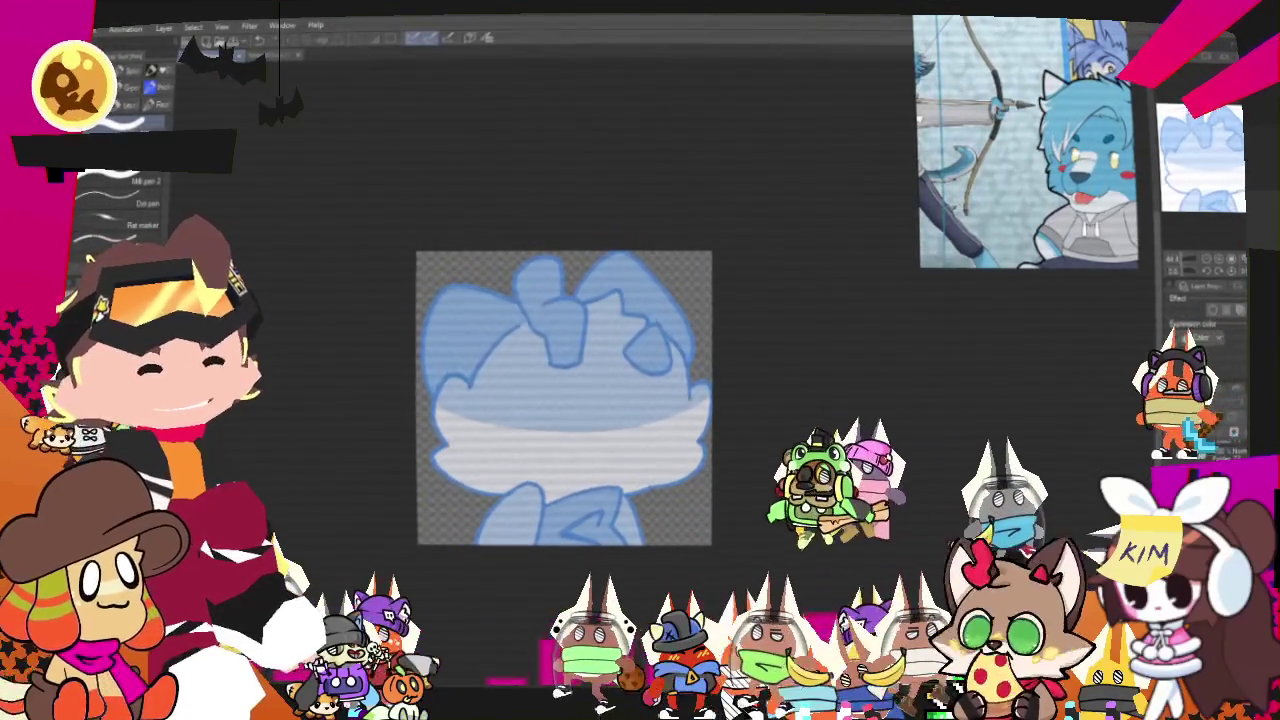
pyautogui.press('p')
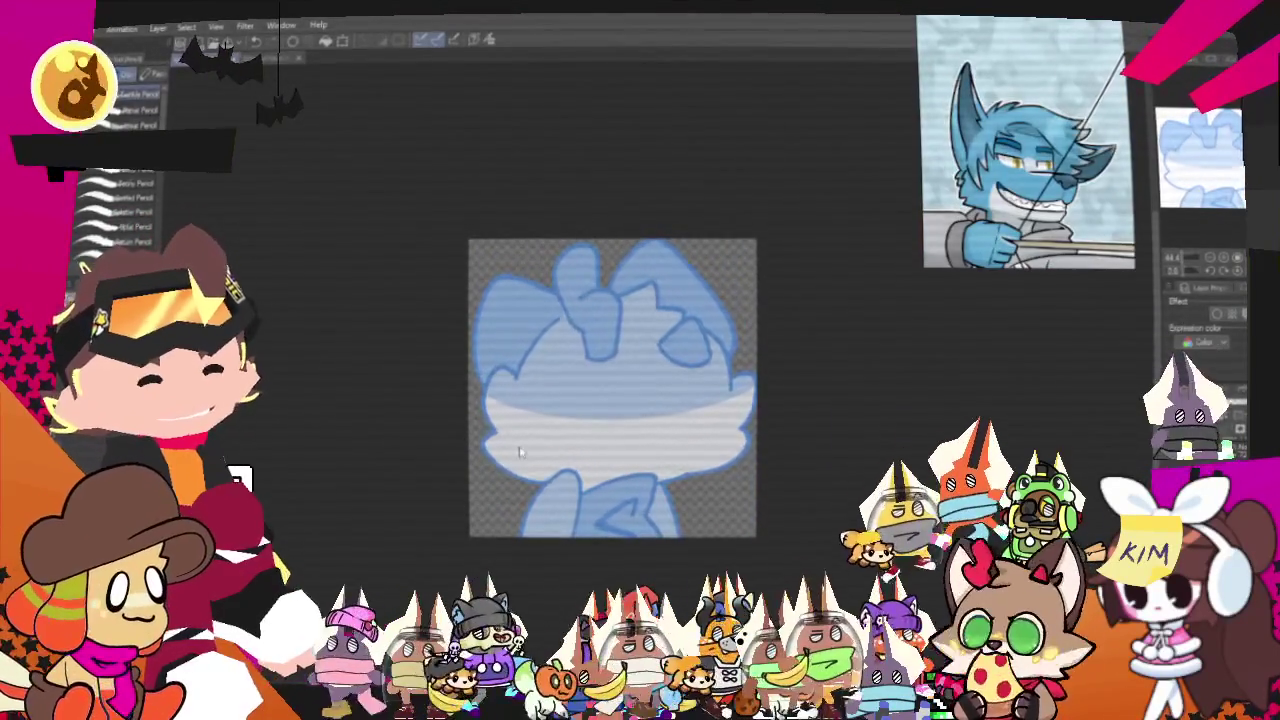
# Sketch rough curves down the face and across the head's left side.
pyautogui.scroll(2, 518, 452)
pyautogui.moveTo(522, 453); pyautogui.dragTo(467, 461)
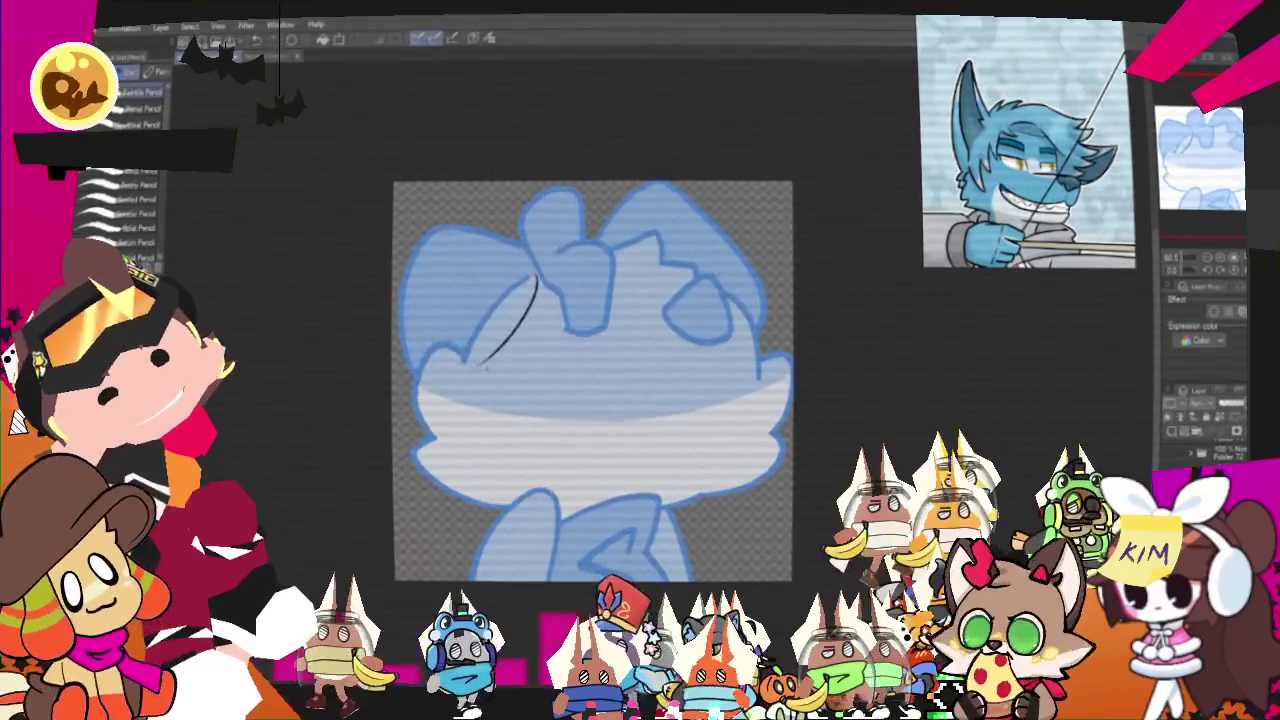
pyautogui.moveTo(477, 367); pyautogui.dragTo(472, 425)
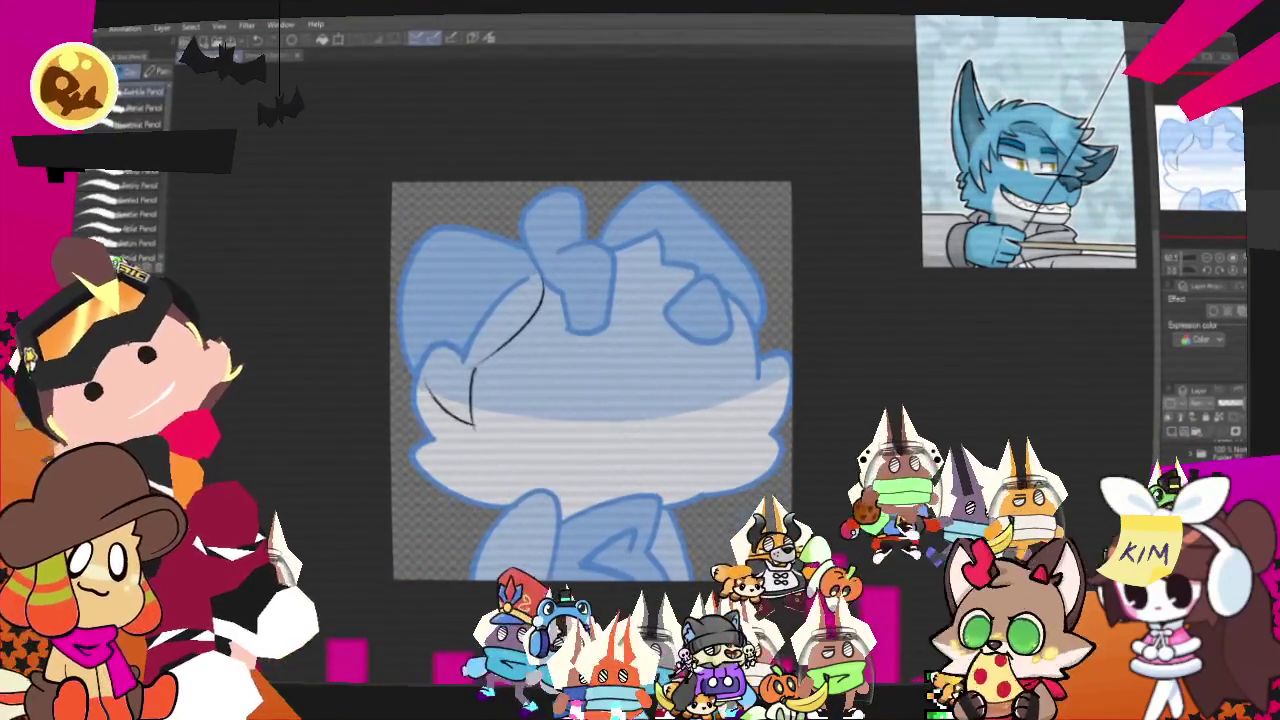
pyautogui.moveTo(475, 322); pyautogui.dragTo(420, 370)
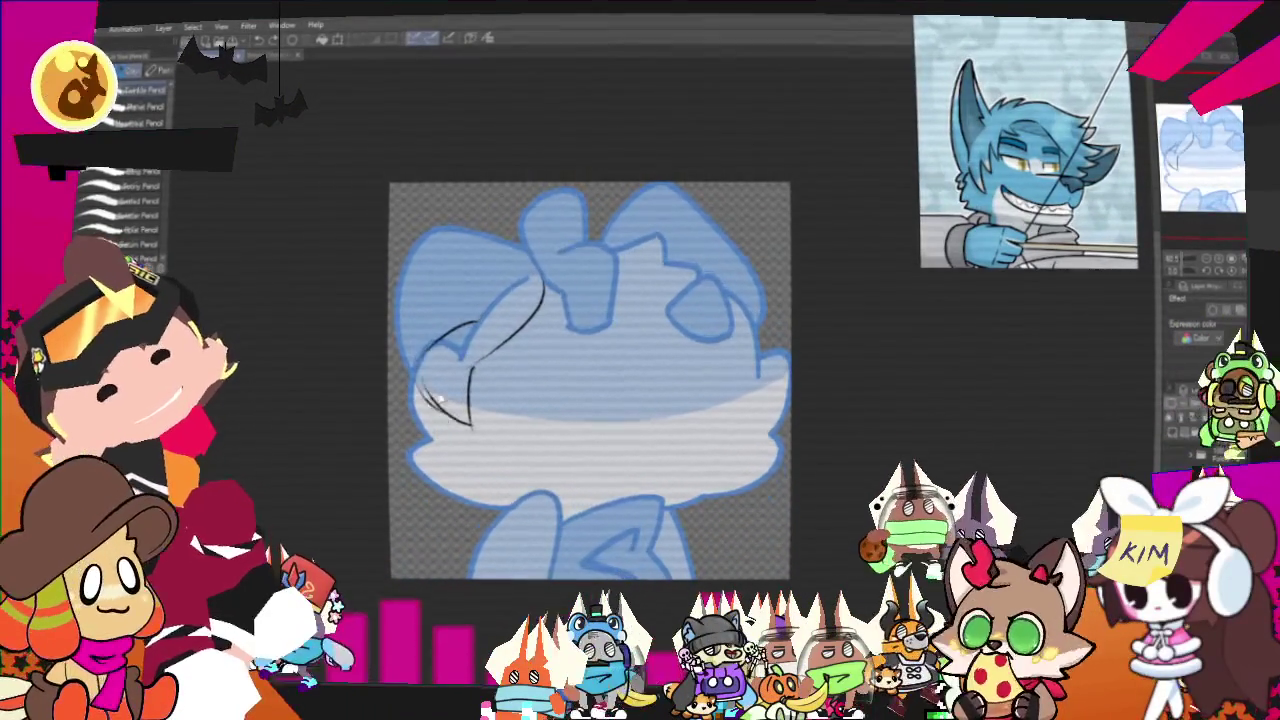
pyautogui.moveTo(448, 328); pyautogui.dragTo(418, 398)
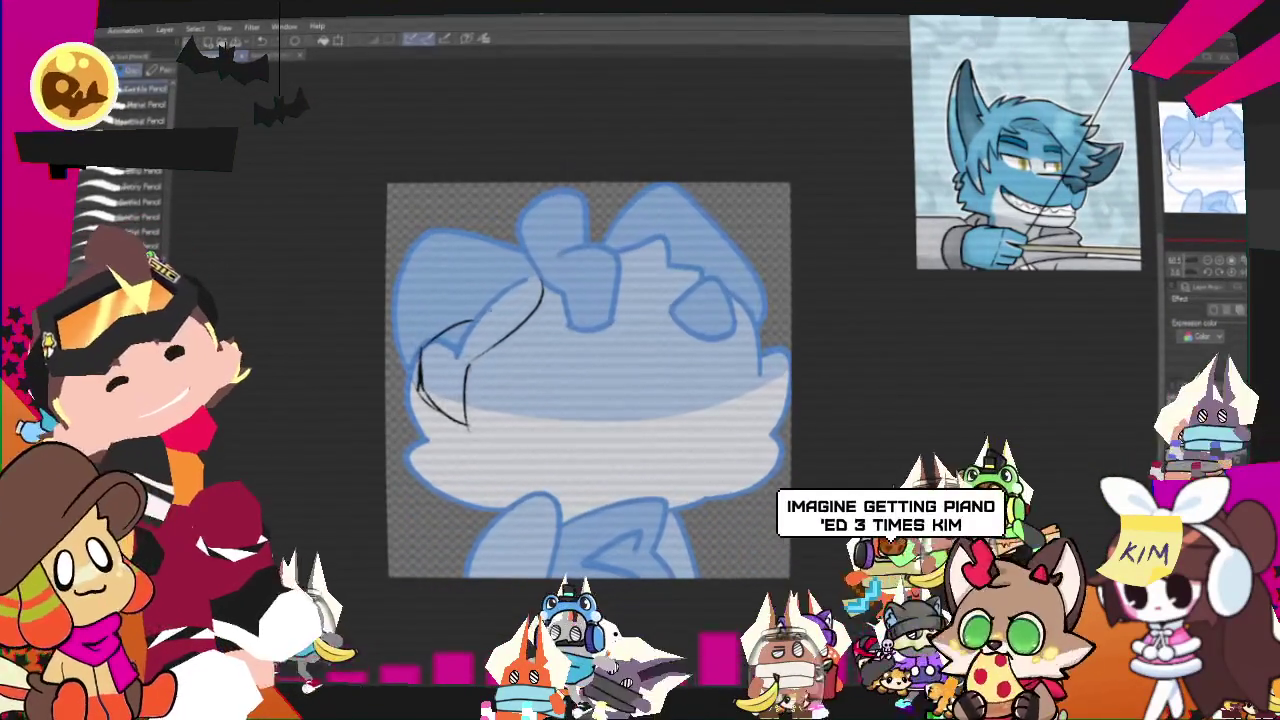
pyautogui.moveTo(497, 297); pyautogui.dragTo(410, 355)
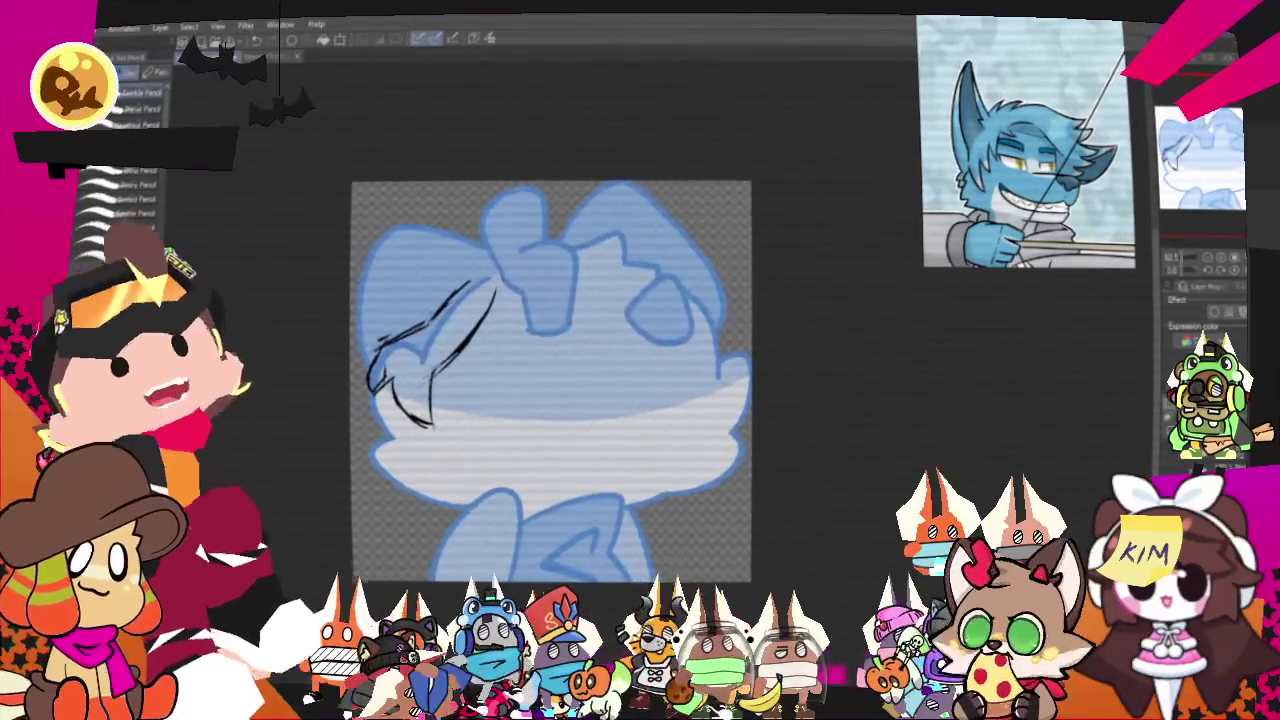
# Sketch spiky hair strokes across the top and right side of the head.
pyautogui.moveTo(594, 380); pyautogui.dragTo(504, 390)
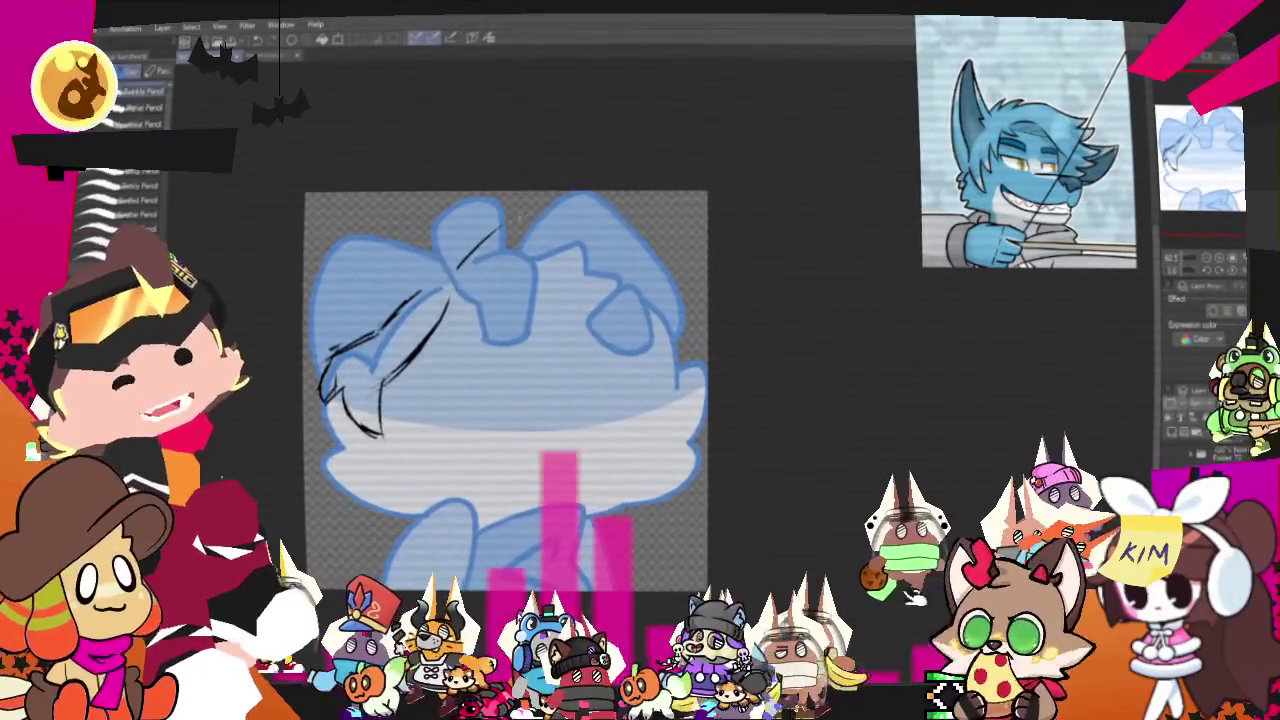
pyautogui.moveTo(457, 268); pyautogui.dragTo(500, 228)
pyautogui.moveTo(525, 215)
pyautogui.mouseDown()
pyautogui.moveTo(630, 238)
pyautogui.moveTo(685, 226)
pyautogui.moveTo(690, 272)
pyautogui.mouseUp()
pyautogui.moveTo(537, 275); pyautogui.dragTo(685, 348)
pyautogui.moveTo(680, 290); pyautogui.dragTo(700, 330)
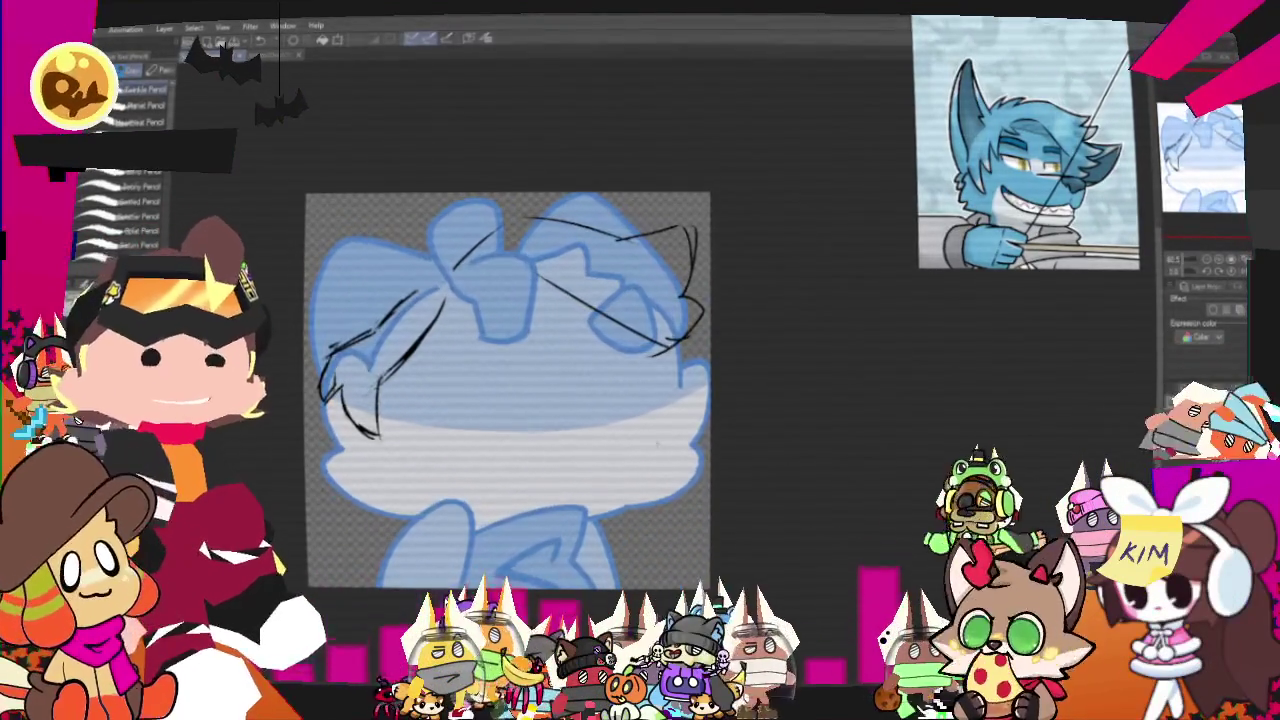
pyautogui.moveTo(460, 290); pyautogui.dragTo(590, 262)
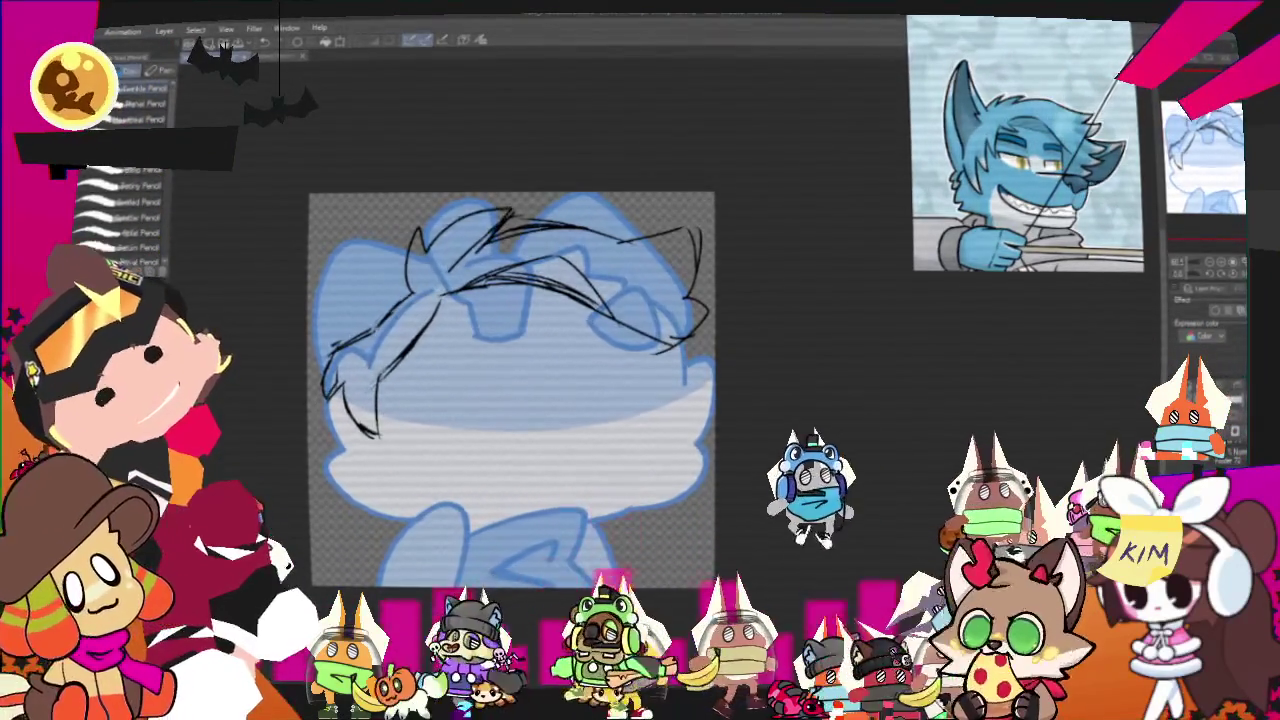
# Lasso-select the hair strokes around the top of the head.
pyautogui.press('p')
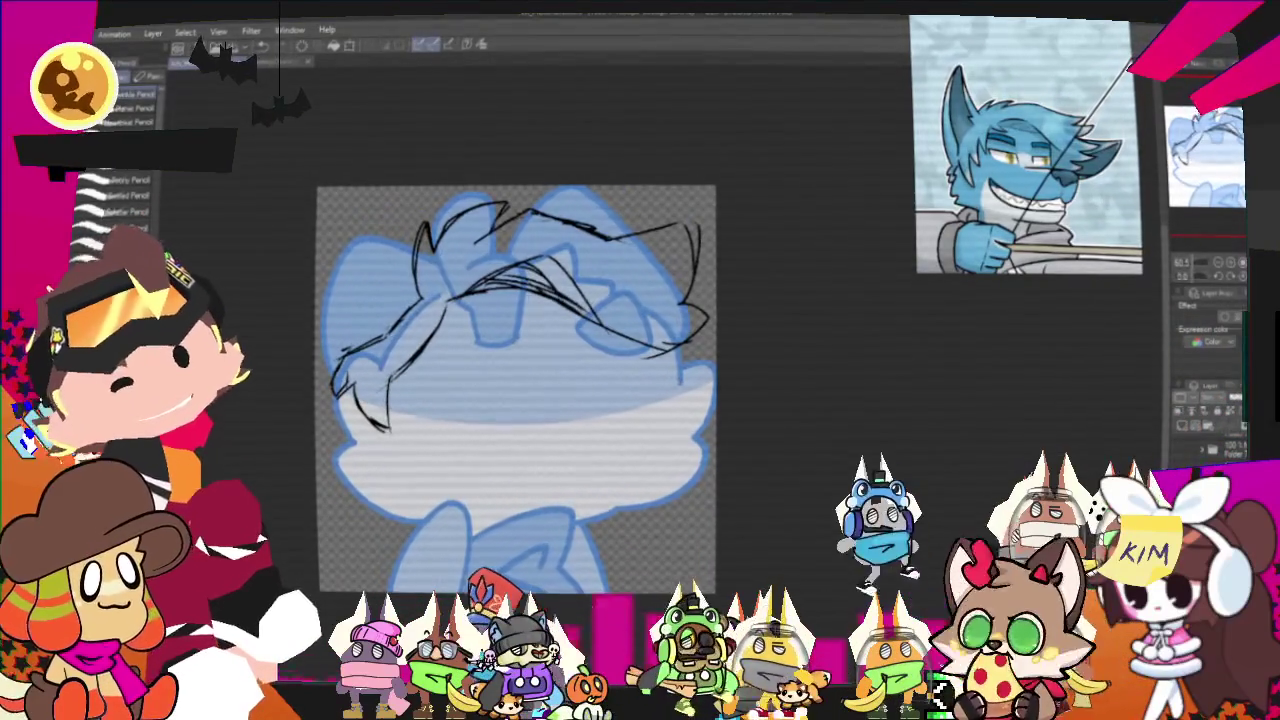
pyautogui.press('m')
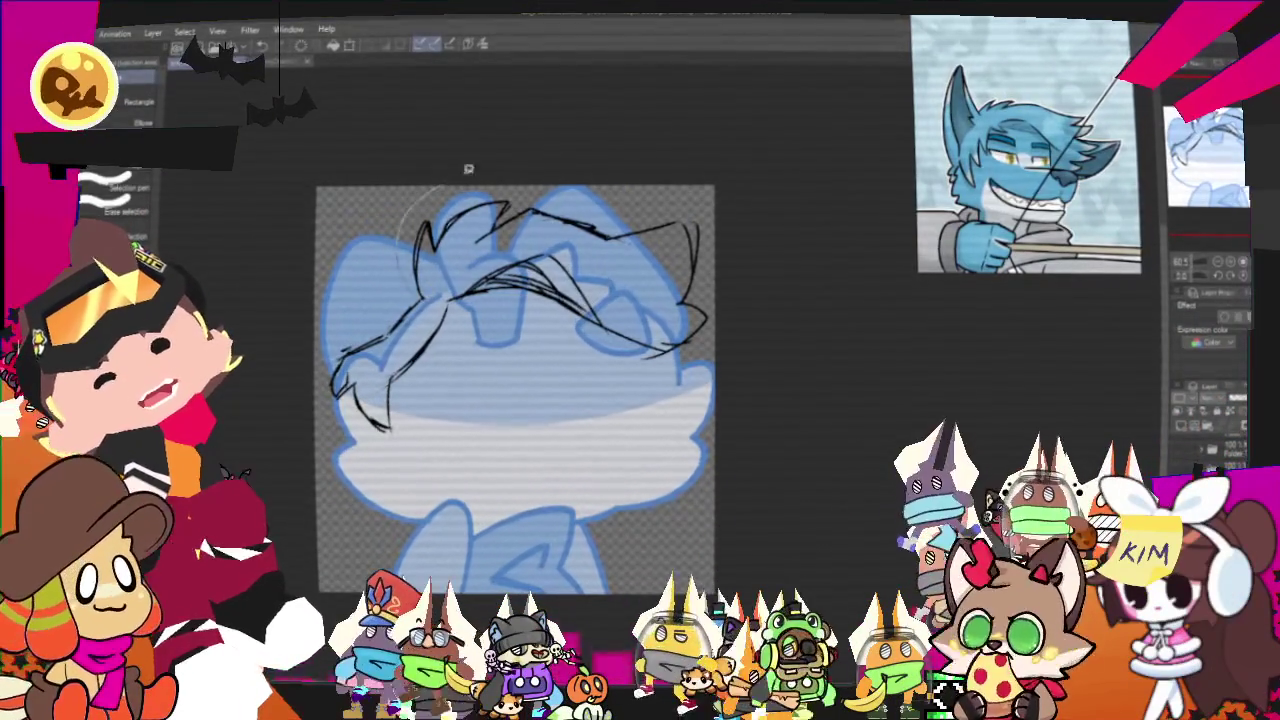
pyautogui.moveTo(443, 181); pyautogui.dragTo(700, 189)
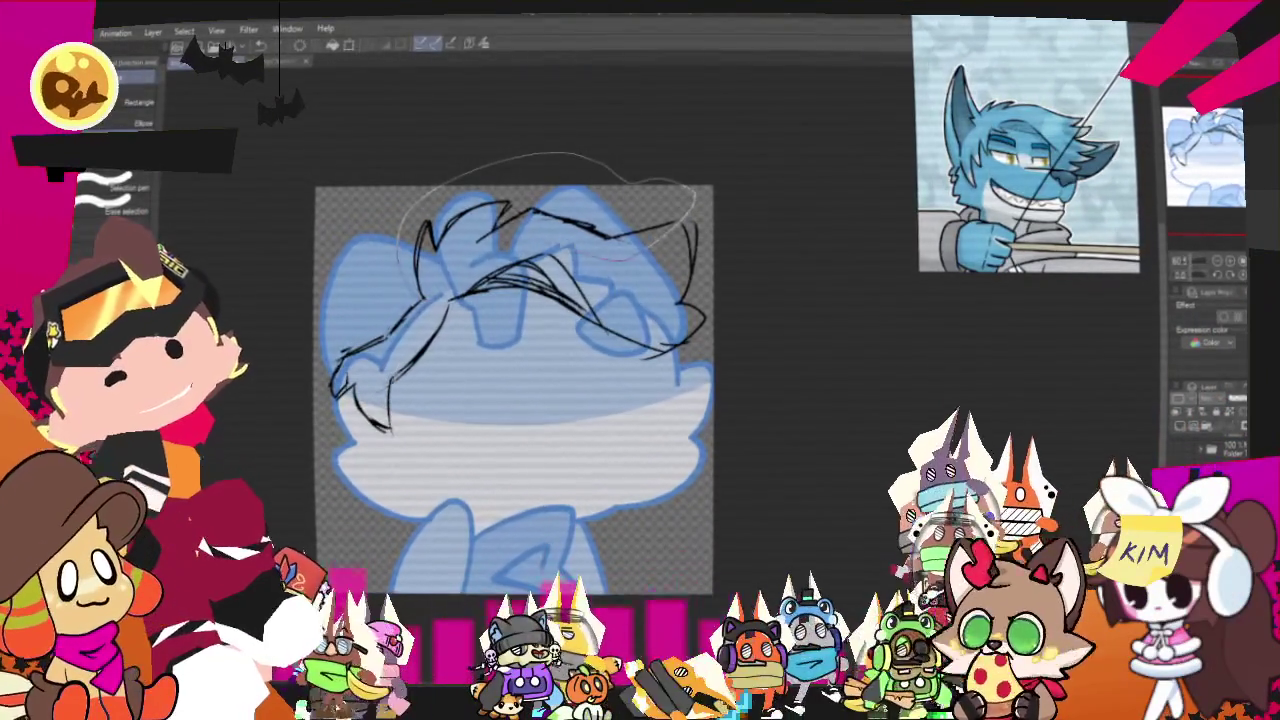
pyautogui.moveTo(610, 255); pyautogui.dragTo(470, 243)
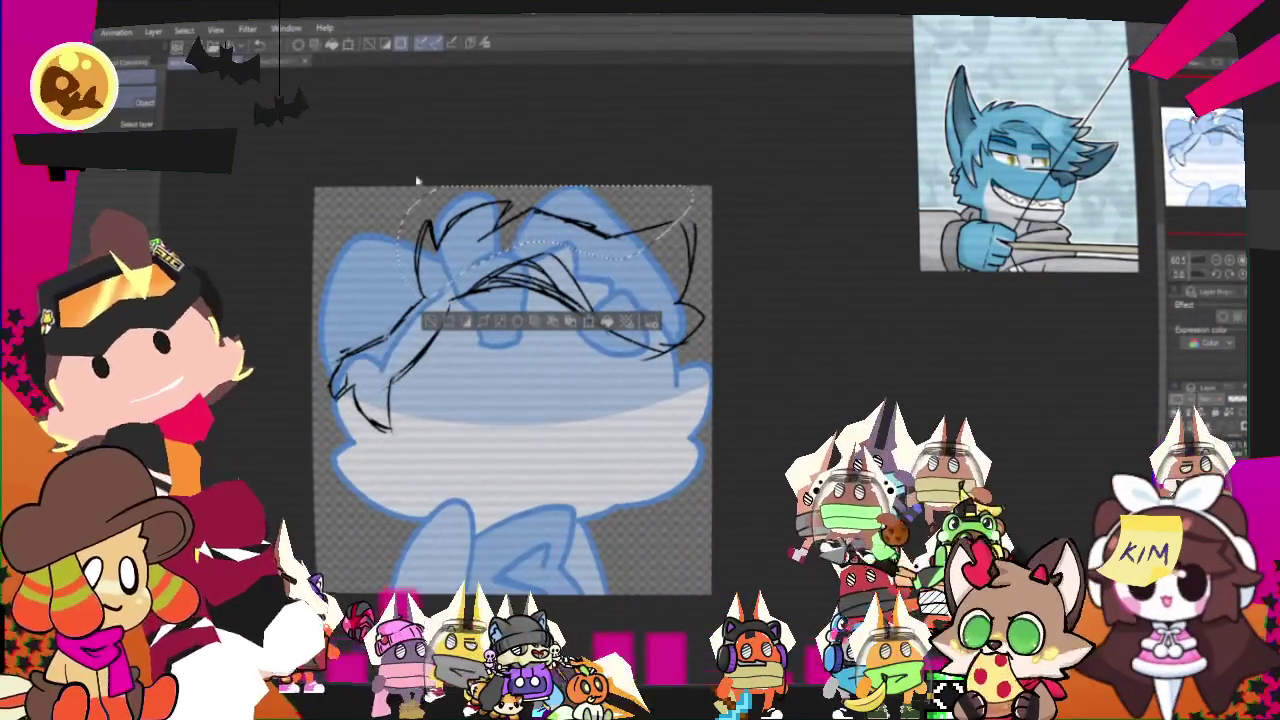
# Transform the selected hair strokes, moving them slightly up and left, and apply.
pyautogui.press('o')
pyautogui.hotkey('ctrl', 'd')
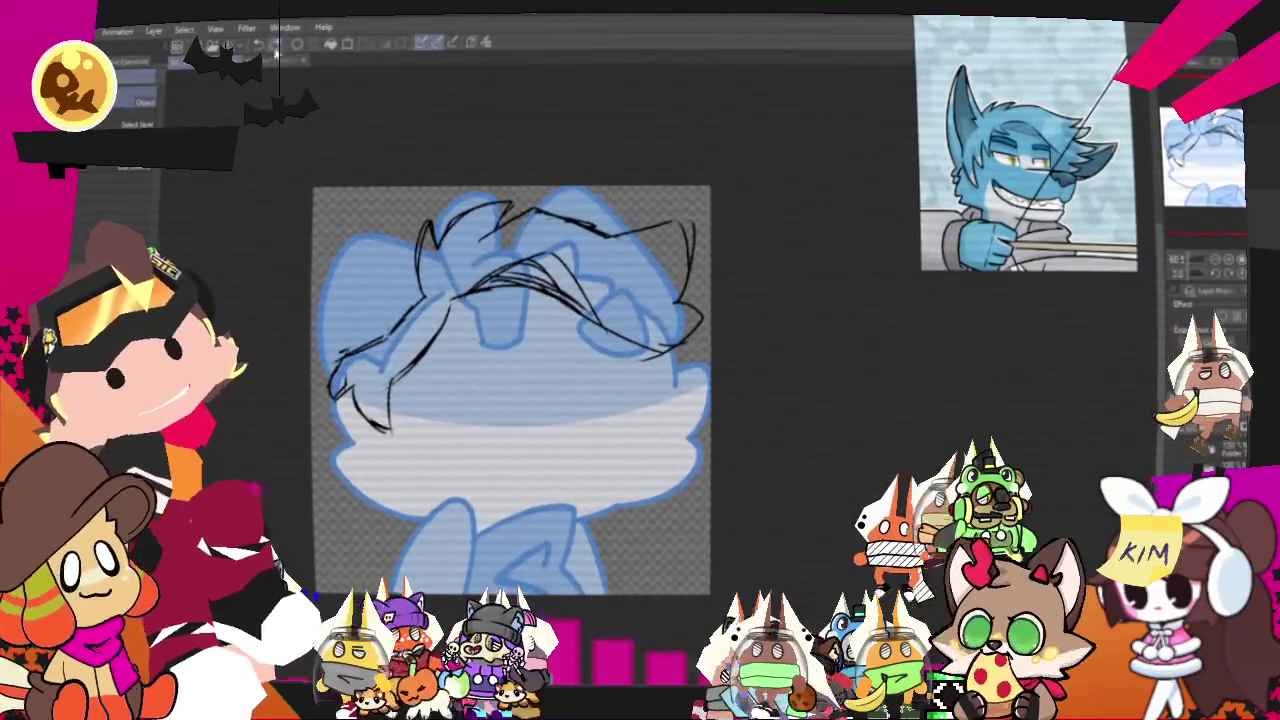
pyautogui.hotkey('ctrl', 'z')
pyautogui.rightClick(421, 285)
pyautogui.click(478, 440)
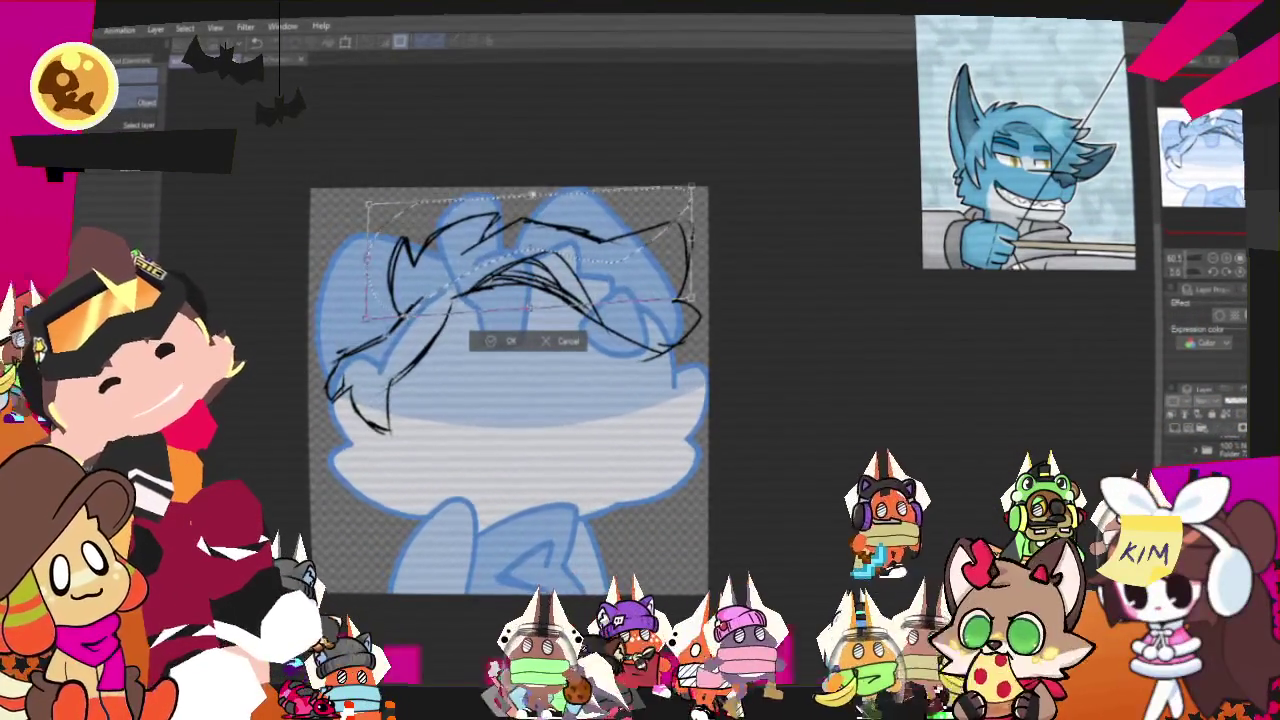
pyautogui.moveTo(532, 196); pyautogui.dragTo(526, 183)
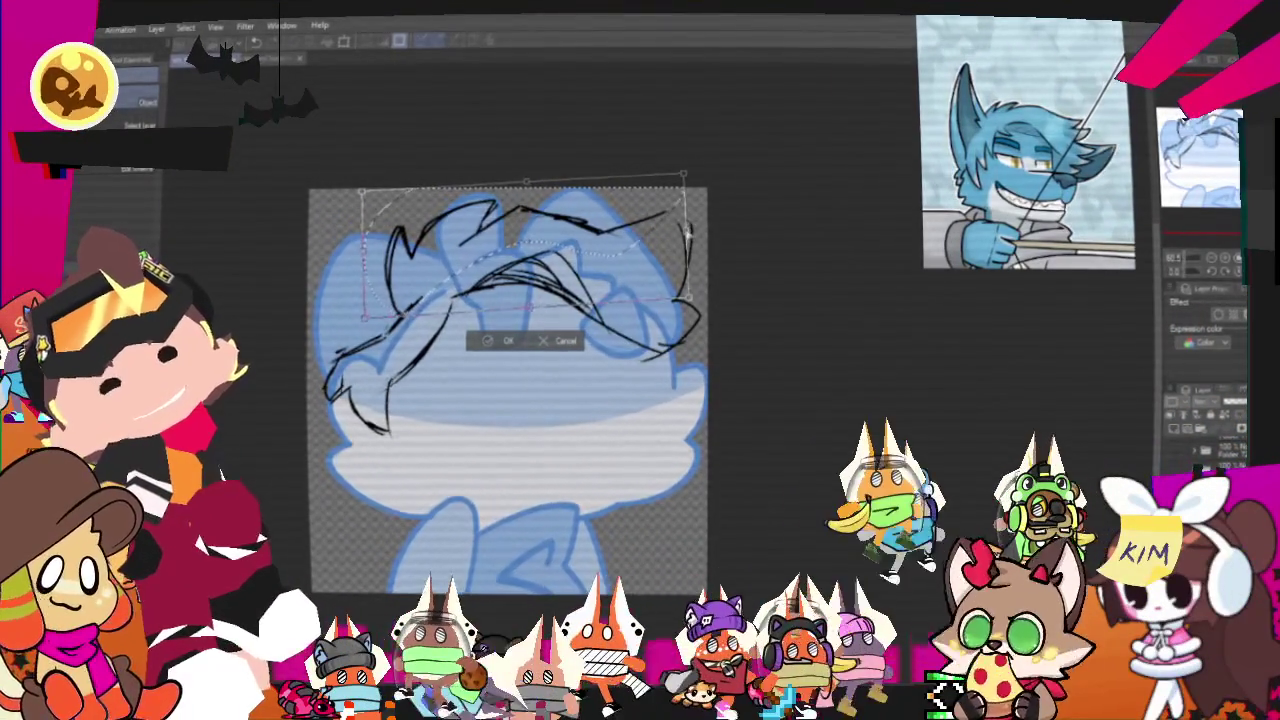
pyautogui.click(503, 341)
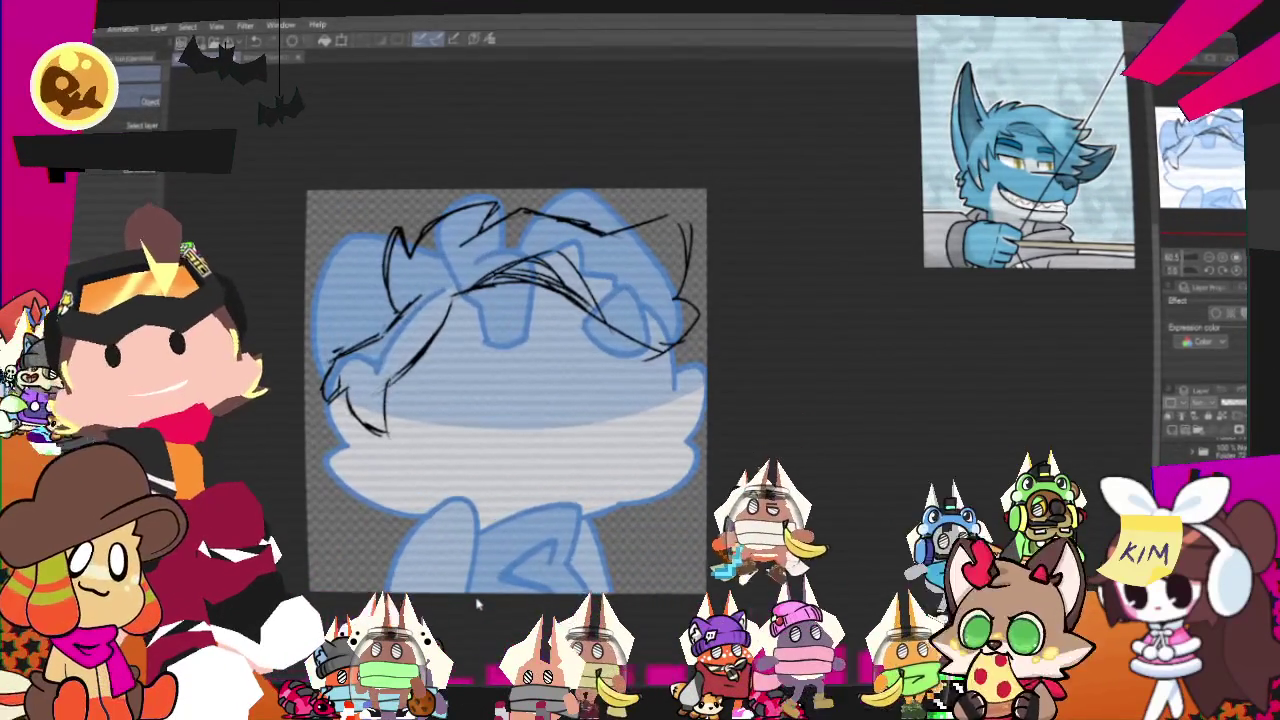
# Replace an undone curve with a short pencil stroke at the head's upper-left.
pyautogui.press('p')
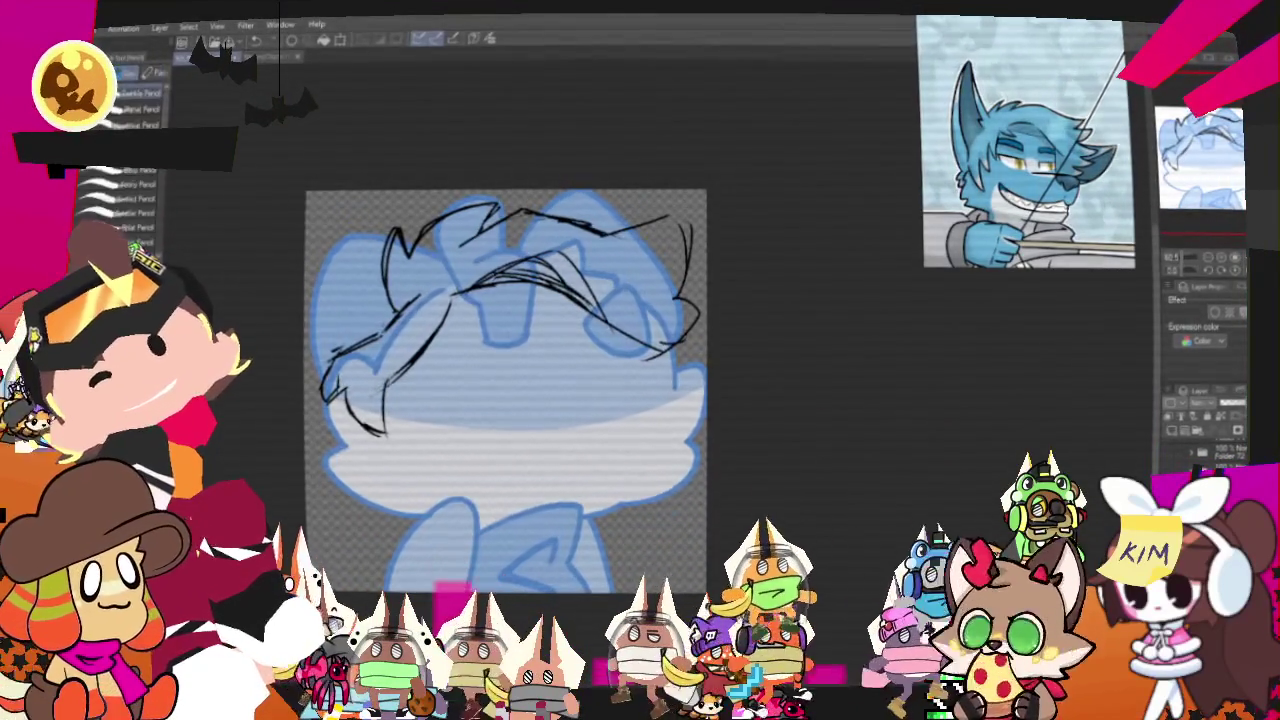
pyautogui.moveTo(388, 233); pyautogui.dragTo(322, 345)
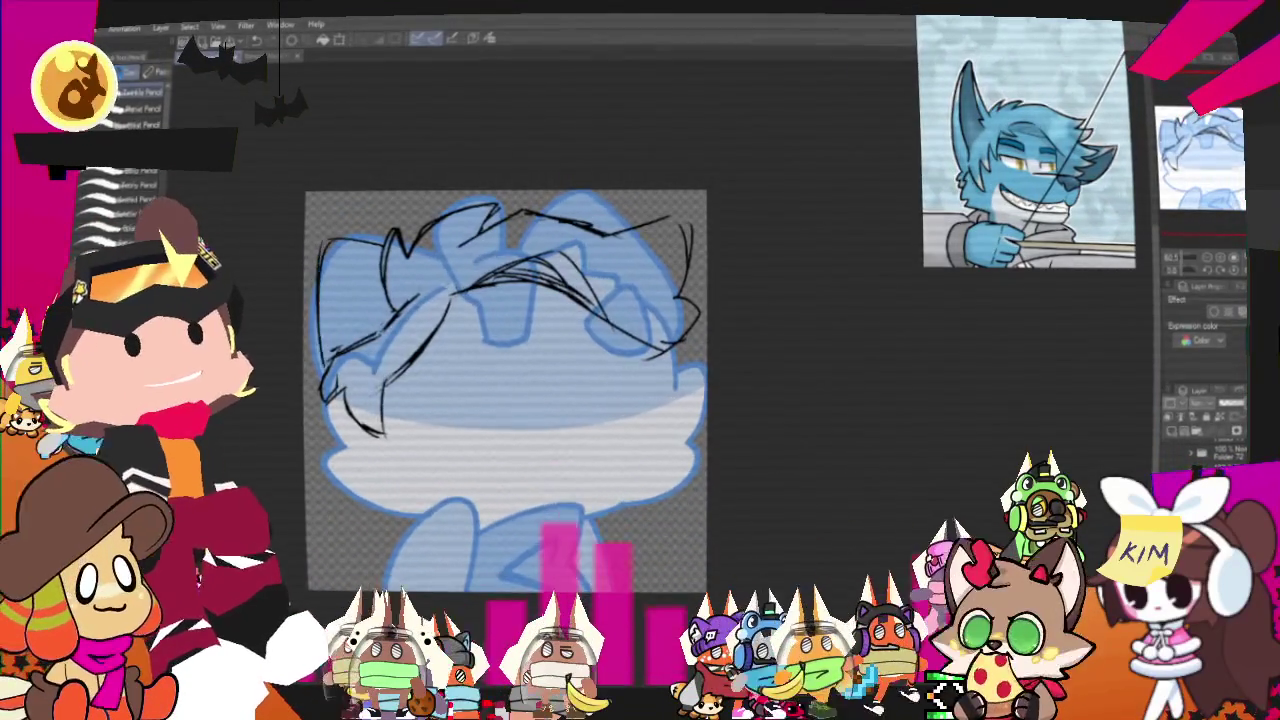
pyautogui.hotkey('ctrl', 'z')
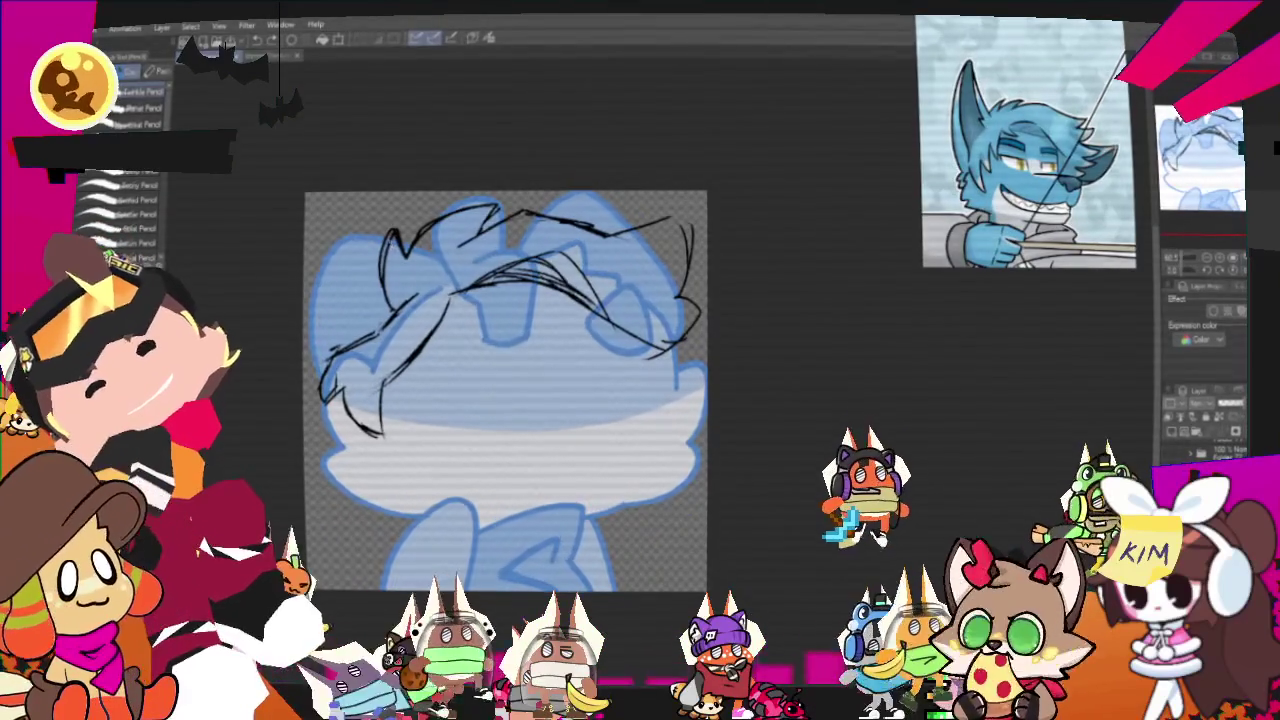
pyautogui.moveTo(349, 237)
pyautogui.mouseDown()
pyautogui.moveTo(385, 233)
pyautogui.moveTo(328, 242)
pyautogui.mouseUp()
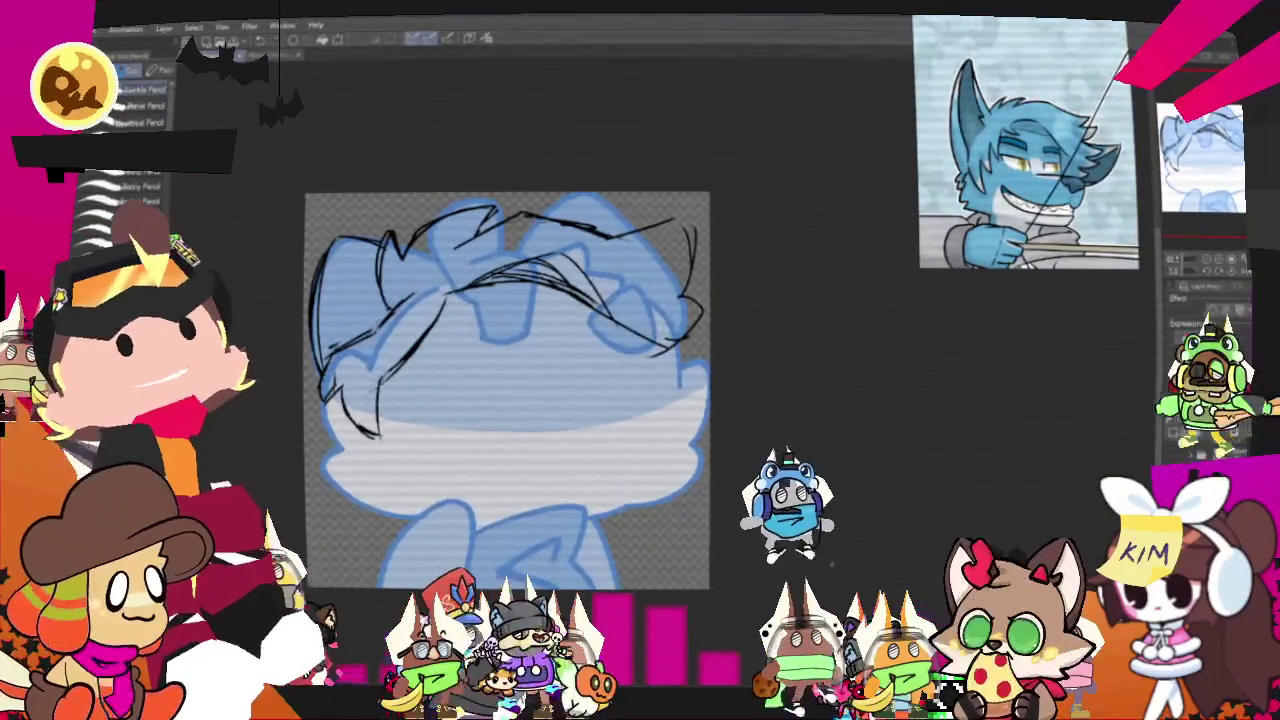
pyautogui.moveTo(500, 400); pyautogui.dragTo(583, 411)
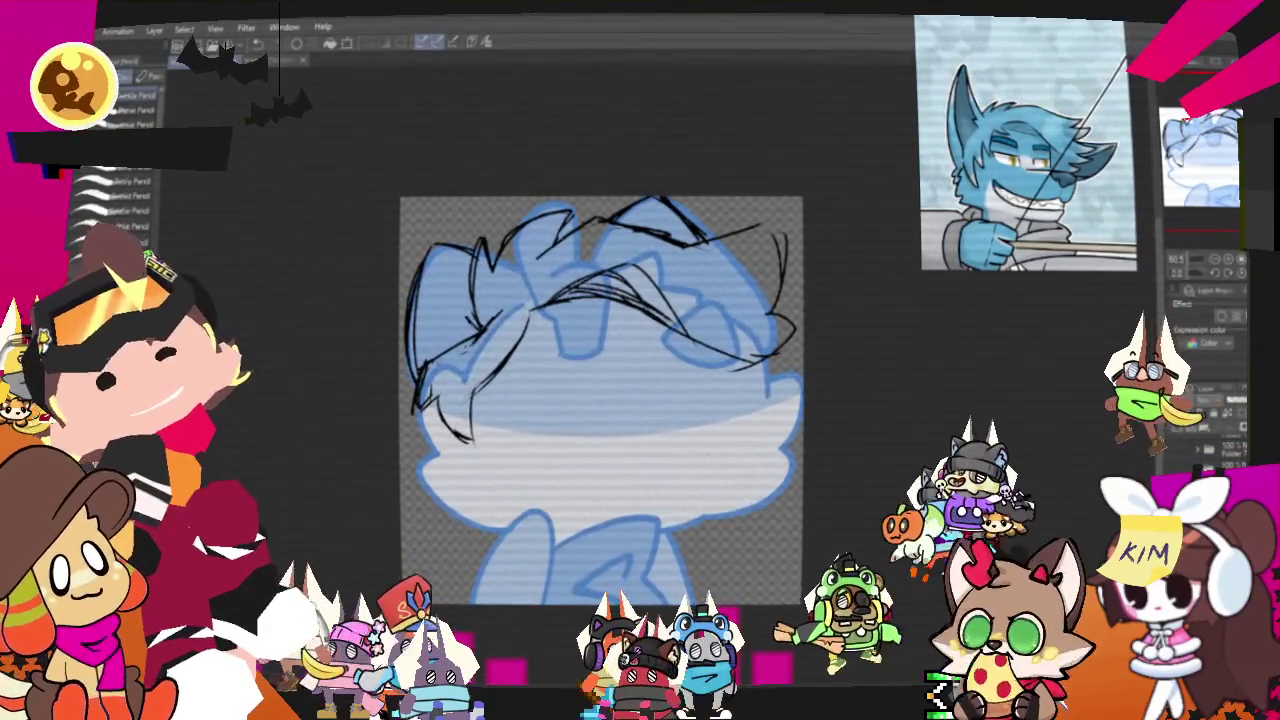
pyautogui.press('p')
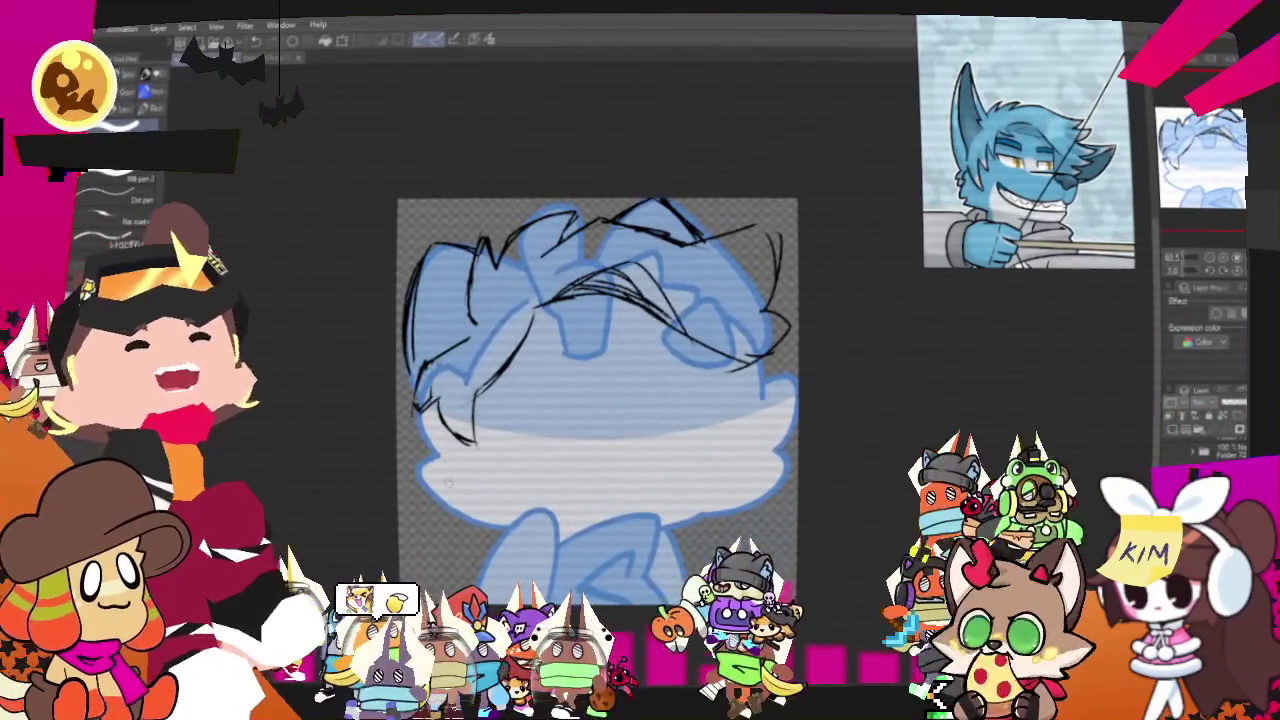
# Sketch rough pencil lines over the head, cheeks, collar and shoulders.
pyautogui.press('p')
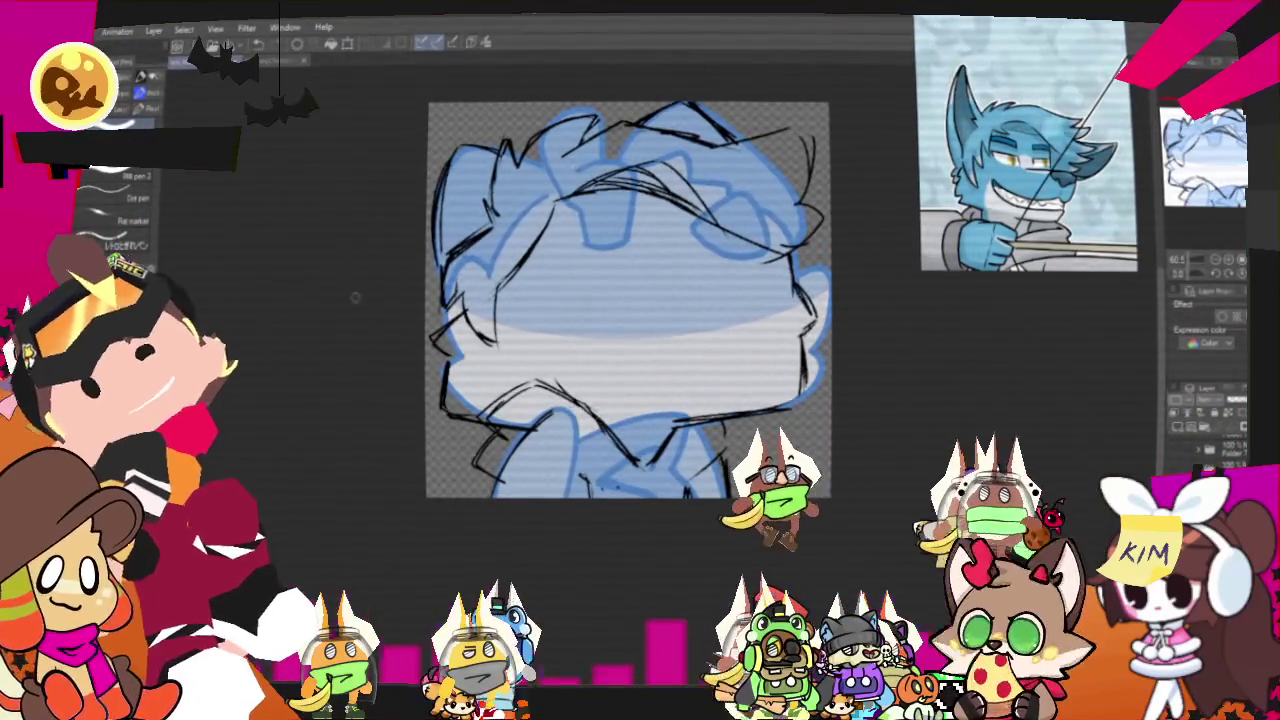
pyautogui.press('p')
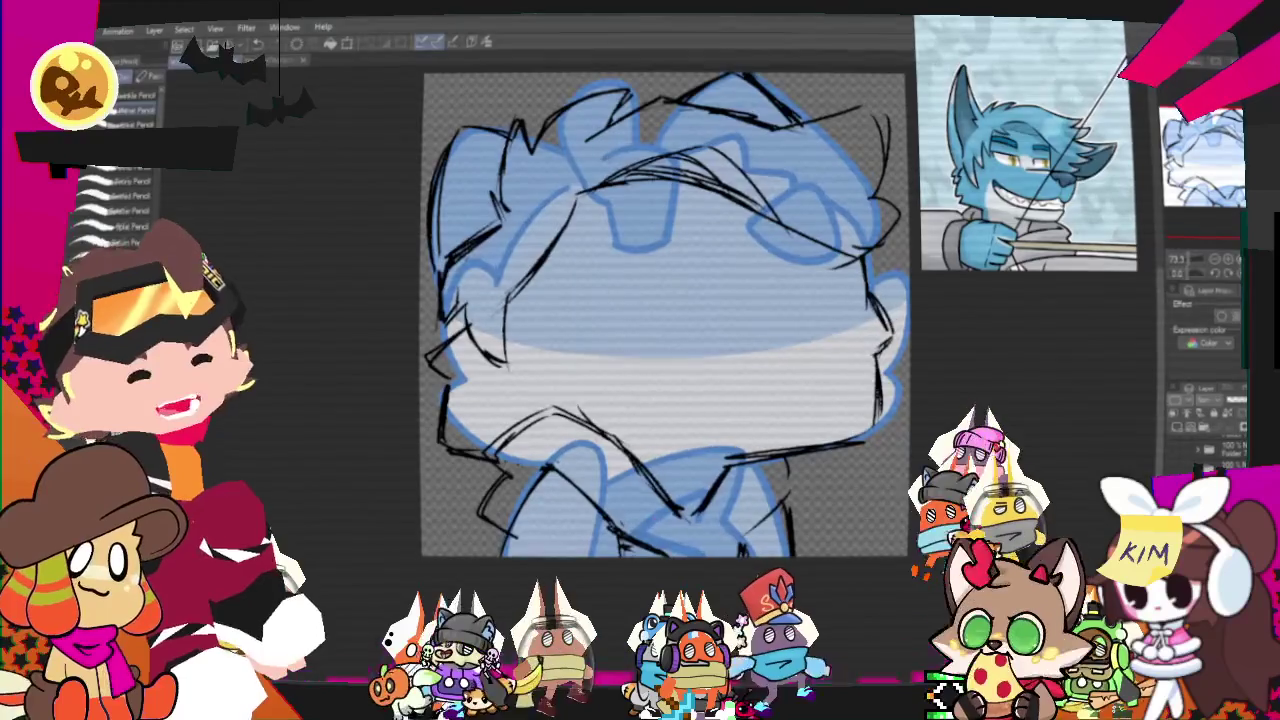
# Scroll the canvas and hide the blue base layer, leaving only the black sketch lines.
pyautogui.scroll(-2, 665, 330)
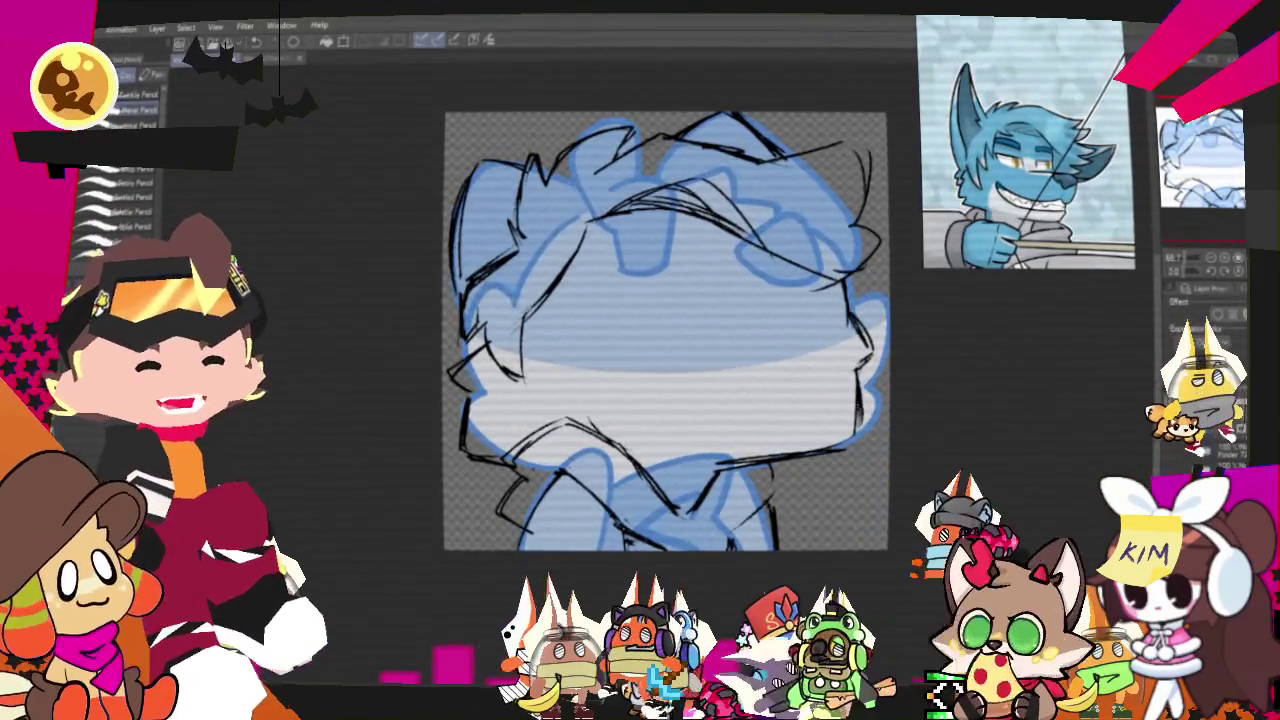
pyautogui.scroll(-1, 665, 330)
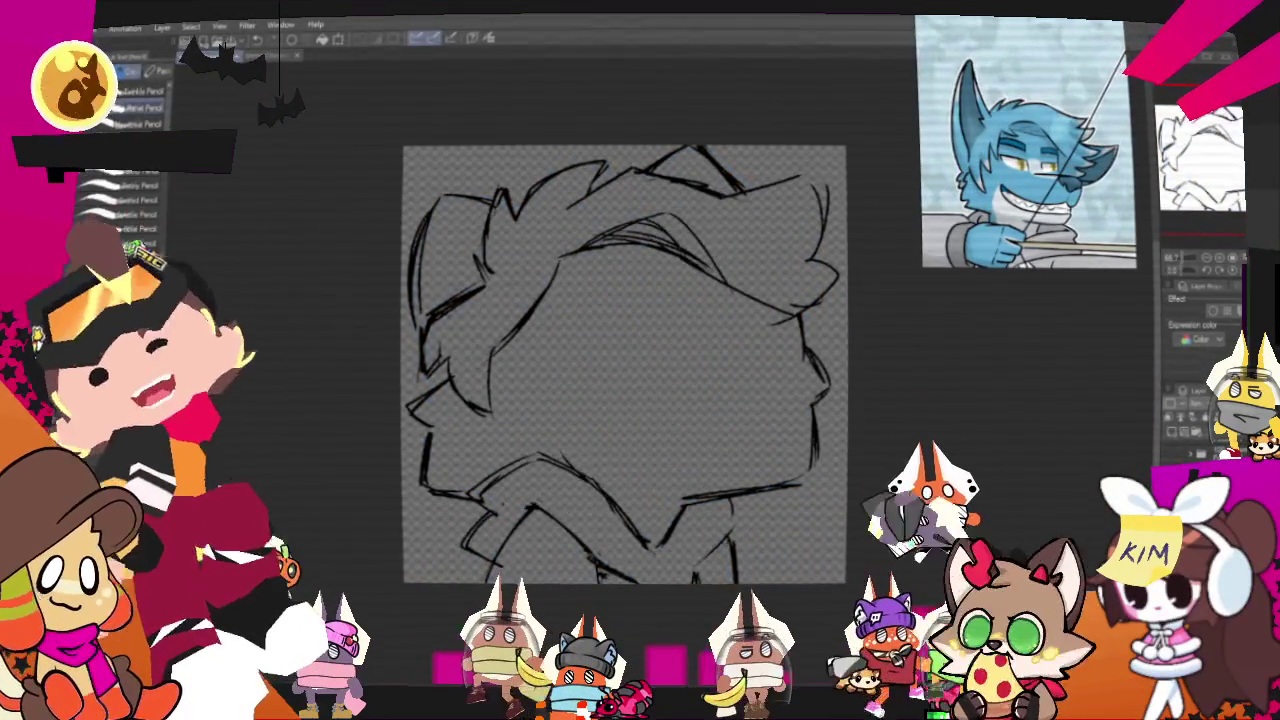
# Pan the canvas around the sketch while its lines show blue via Layer Color.
pyautogui.moveTo(622, 362); pyautogui.dragTo(602, 348)
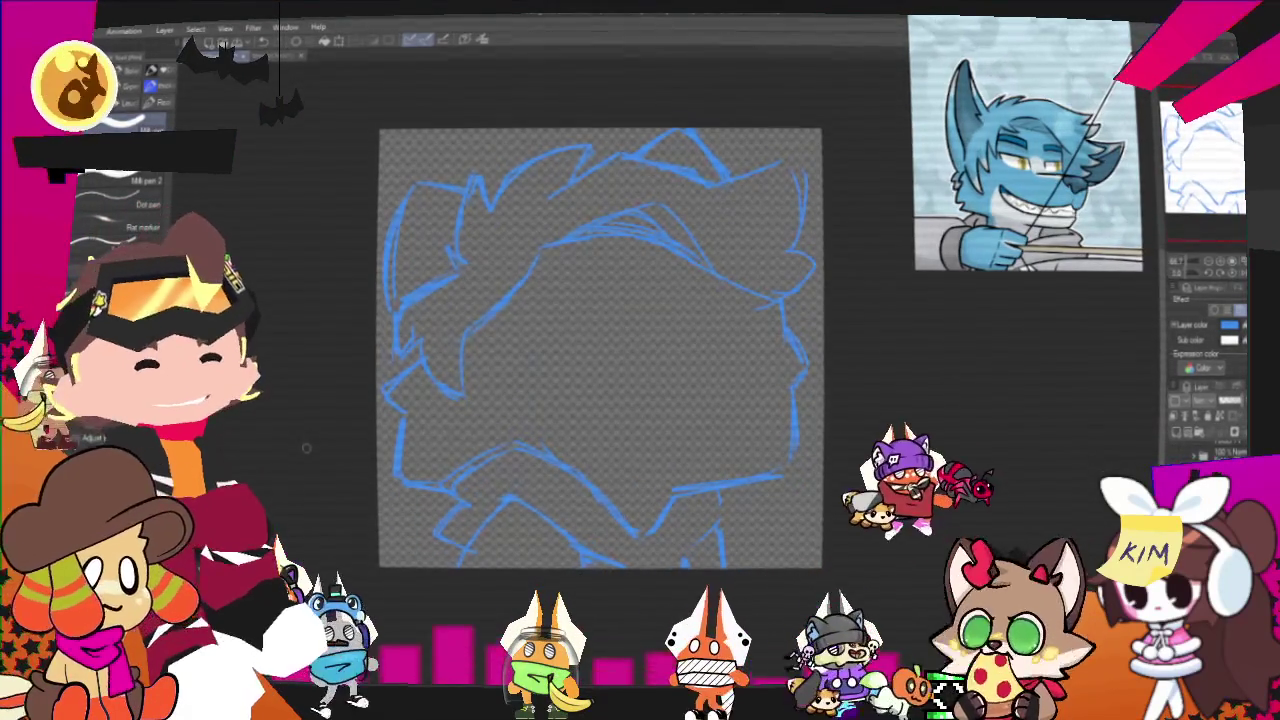
pyautogui.moveTo(600, 348); pyautogui.dragTo(554, 389)
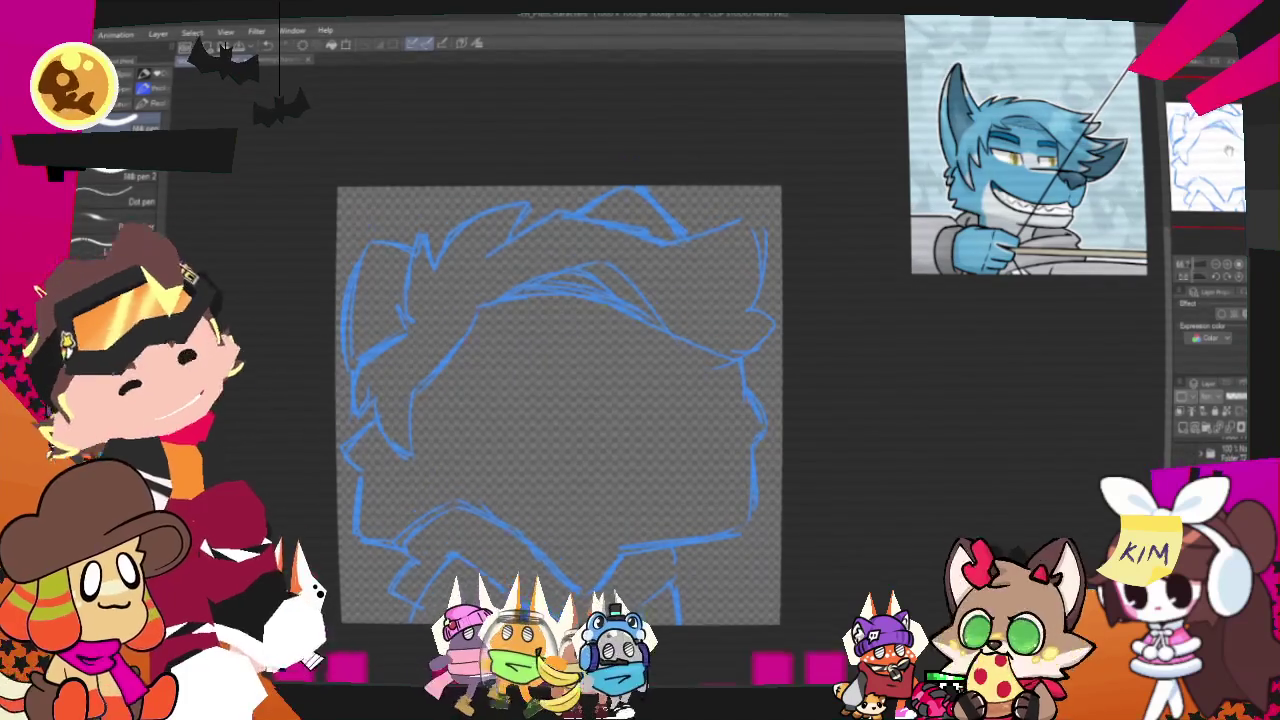
pyautogui.moveTo(851, 408); pyautogui.dragTo(883, 427)
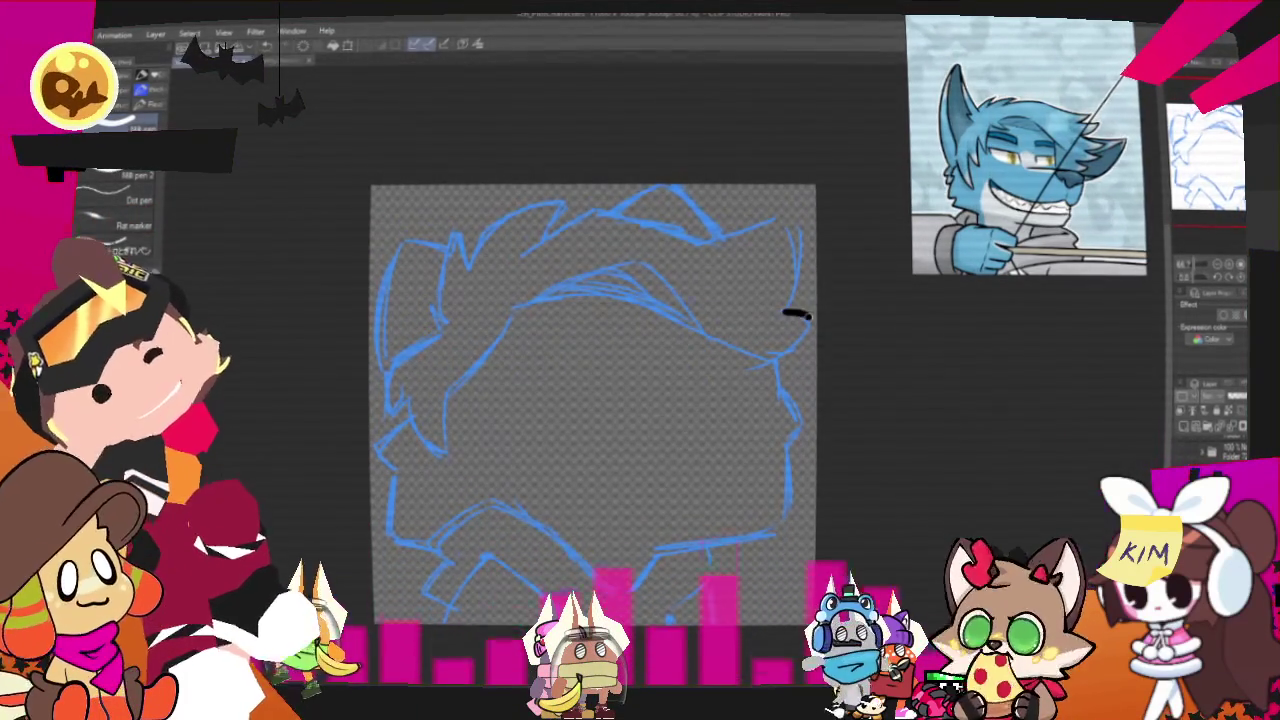
# Ink the hooked line at the head's right and outline the left hair strand, redoing bad strokes.
pyautogui.moveTo(785, 313); pyautogui.dragTo(748, 368)
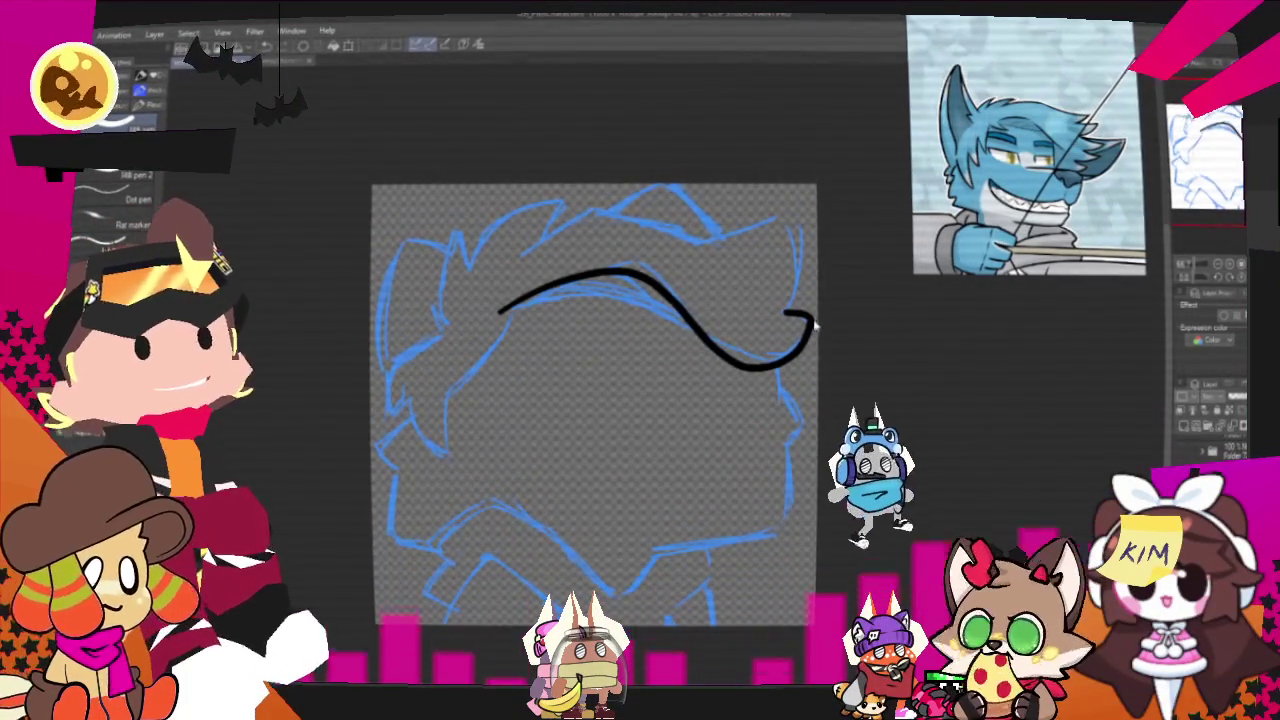
pyautogui.hotkey('ctrl', 'z')
pyautogui.moveTo(785, 313); pyautogui.dragTo(705, 365)
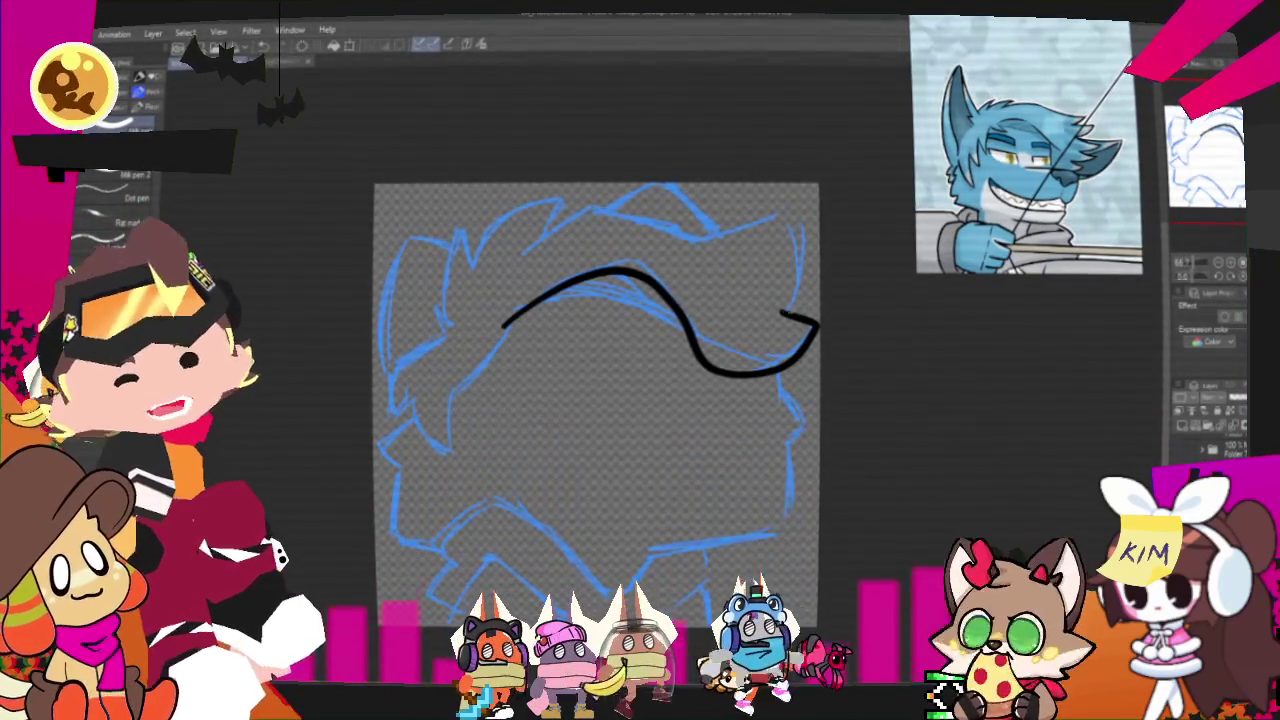
pyautogui.moveTo(786, 215)
pyautogui.mouseDown()
pyautogui.moveTo(685, 243)
pyautogui.moveTo(518, 258)
pyautogui.mouseUp()
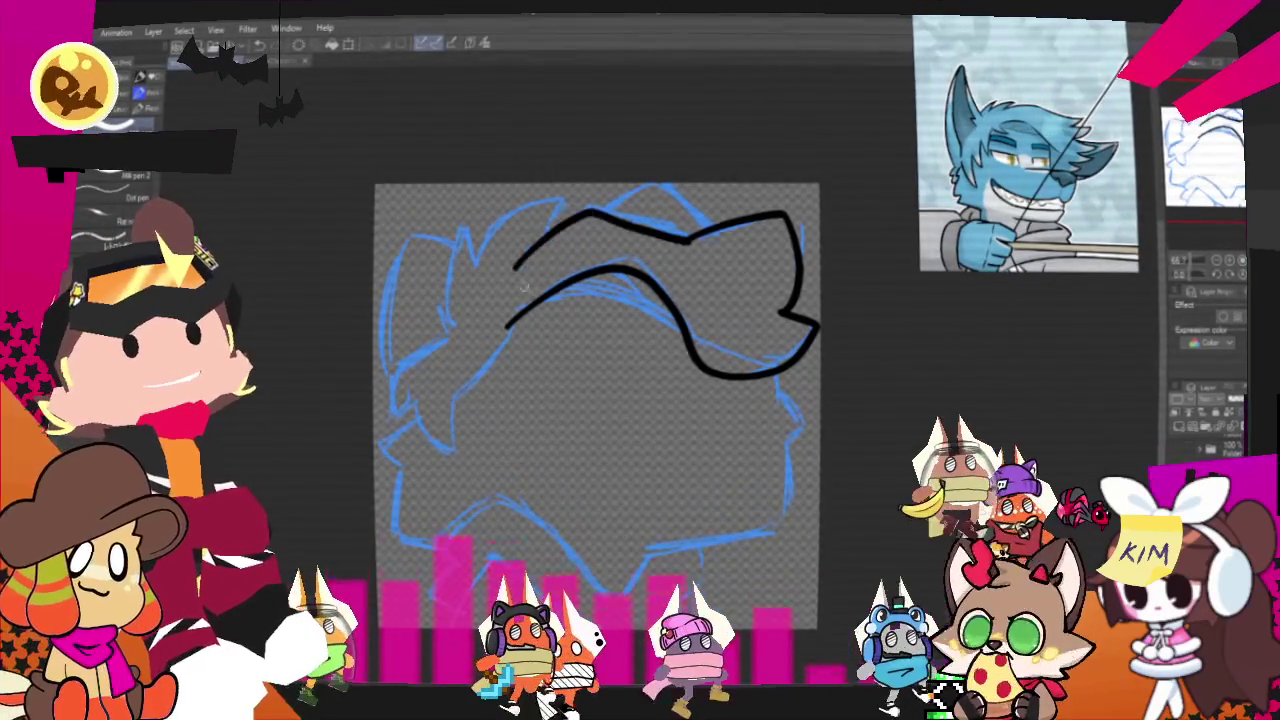
pyautogui.hotkey('ctrl', 'z')
pyautogui.moveTo(685, 243)
pyautogui.mouseDown()
pyautogui.moveTo(625, 228)
pyautogui.moveTo(510, 268)
pyautogui.mouseUp()
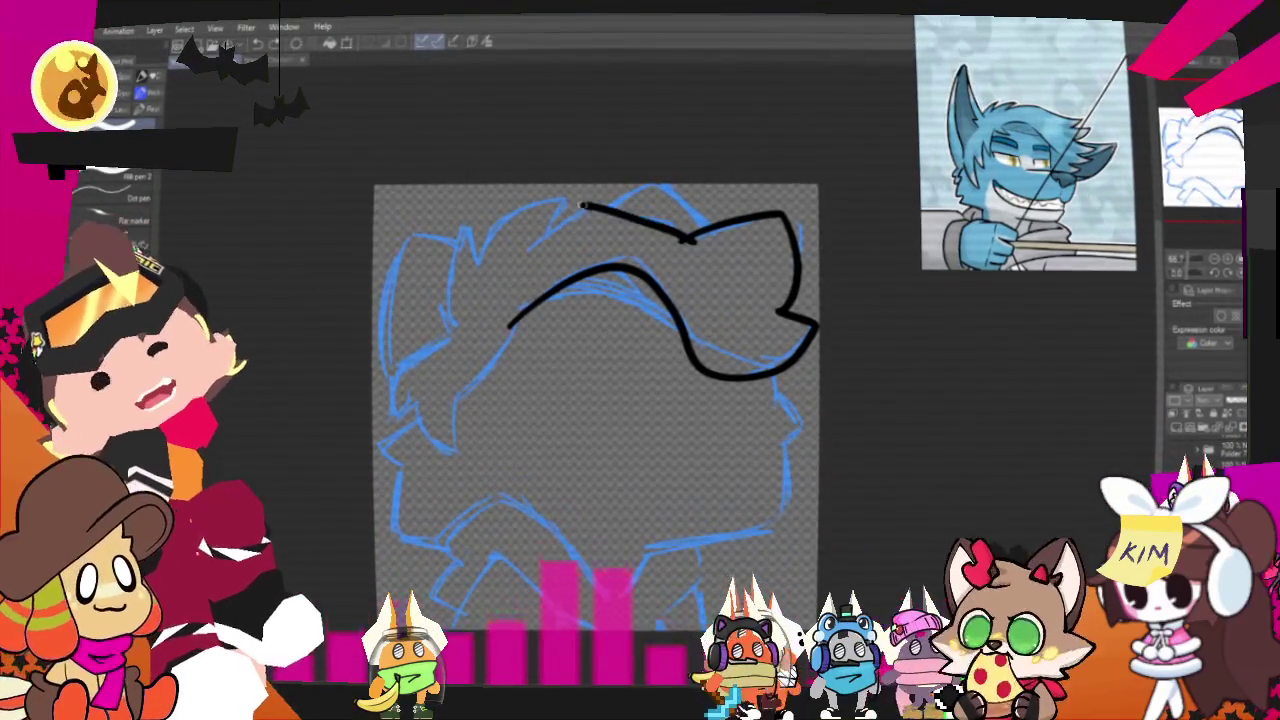
pyautogui.moveTo(590, 207); pyautogui.dragTo(515, 265)
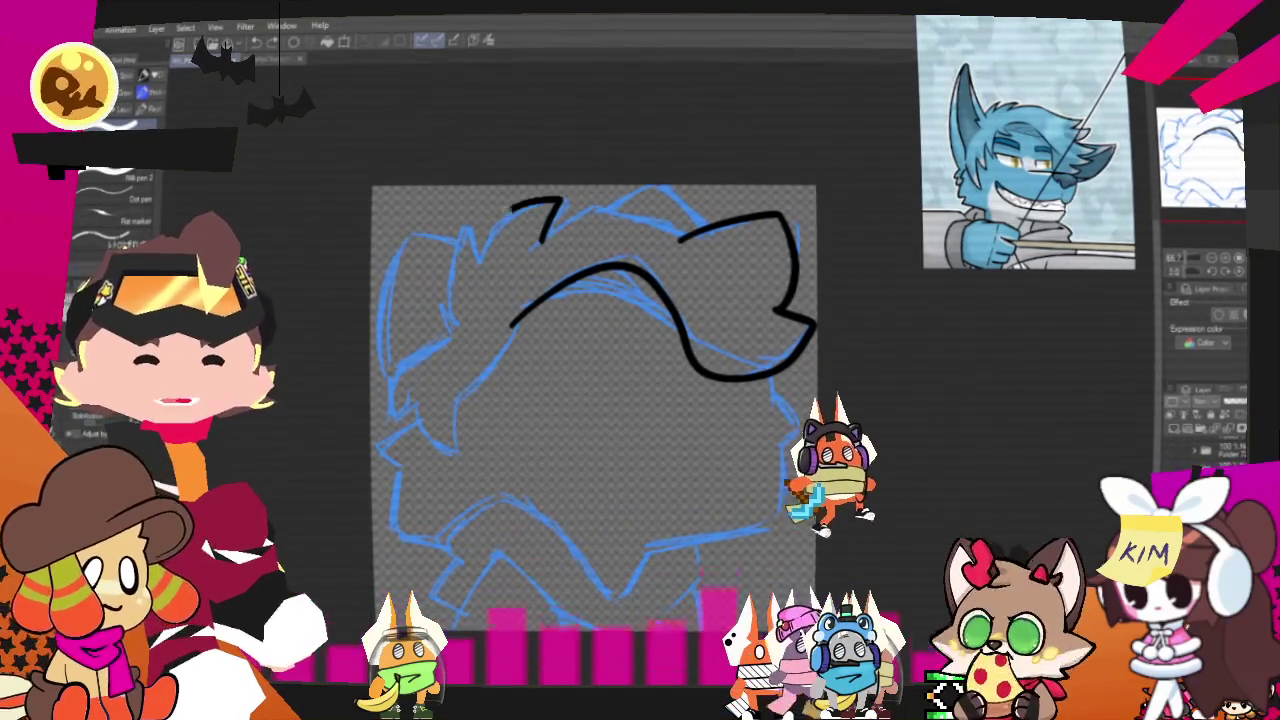
pyautogui.hotkey('ctrl', 'z')
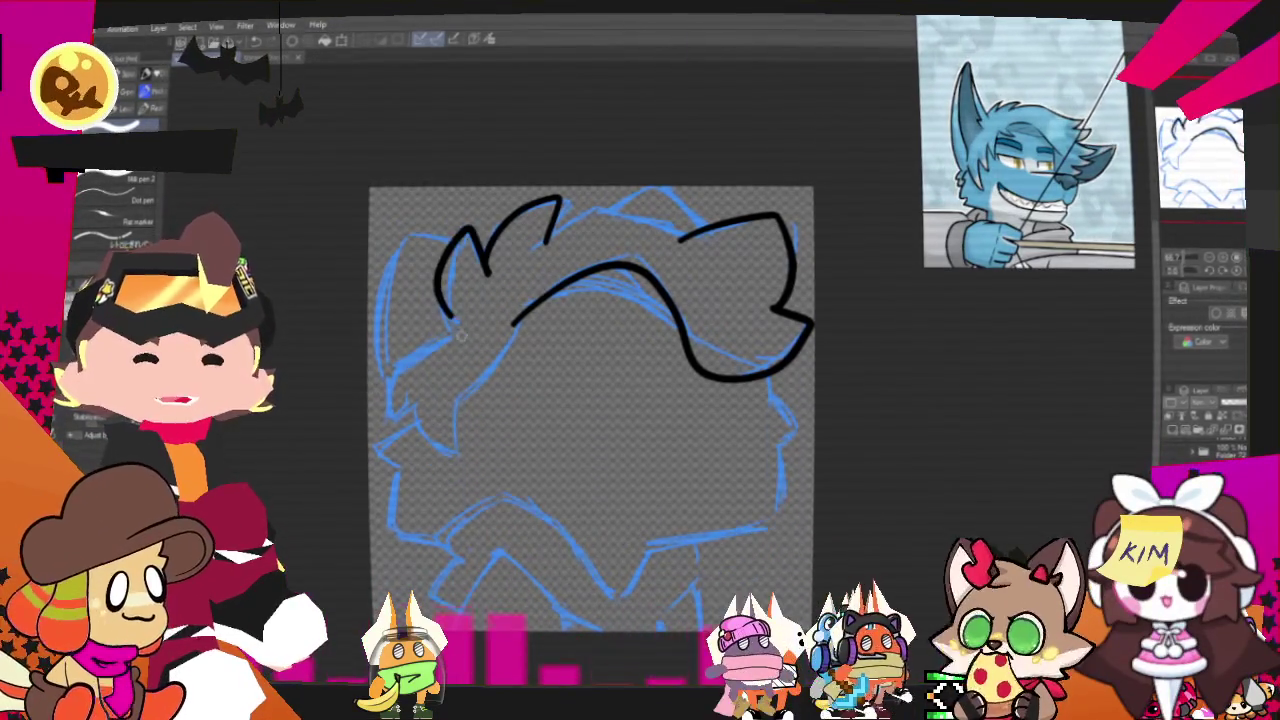
pyautogui.moveTo(460, 317); pyautogui.dragTo(385, 362)
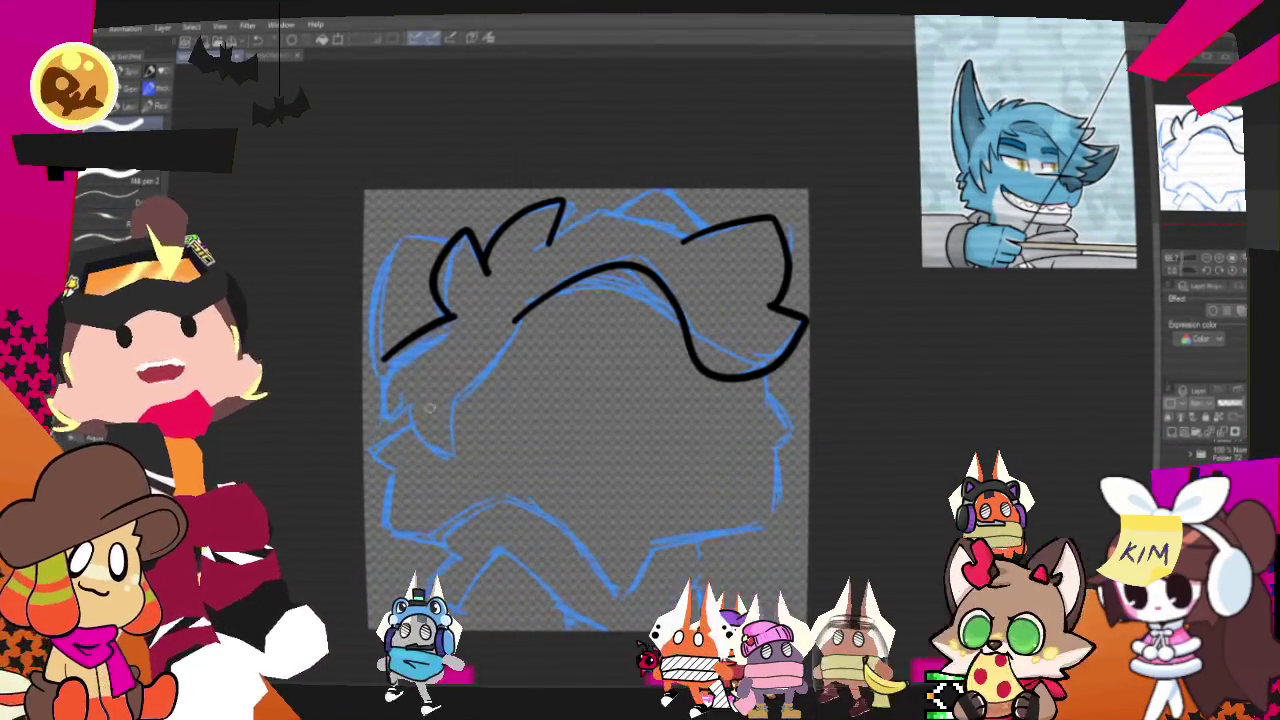
pyautogui.moveTo(446, 318)
pyautogui.mouseDown()
pyautogui.moveTo(387, 350)
pyautogui.moveTo(398, 410)
pyautogui.mouseUp()
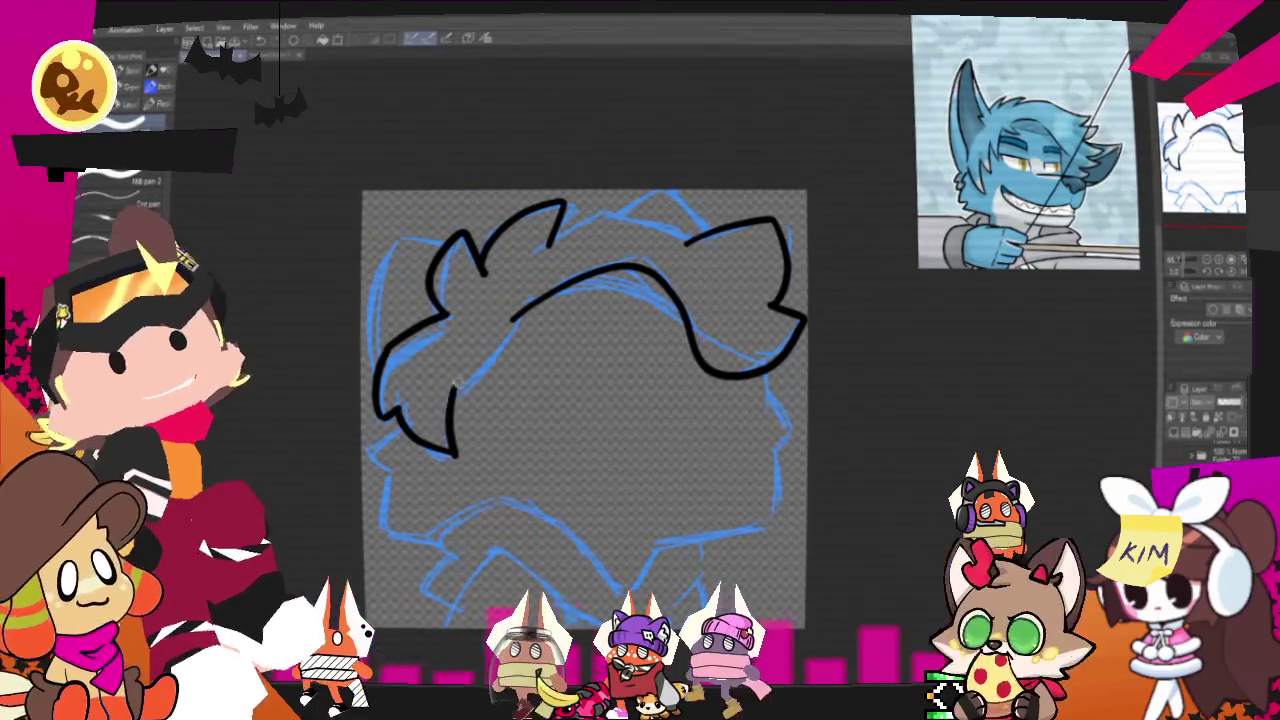
pyautogui.moveTo(400, 415); pyautogui.dragTo(508, 318)
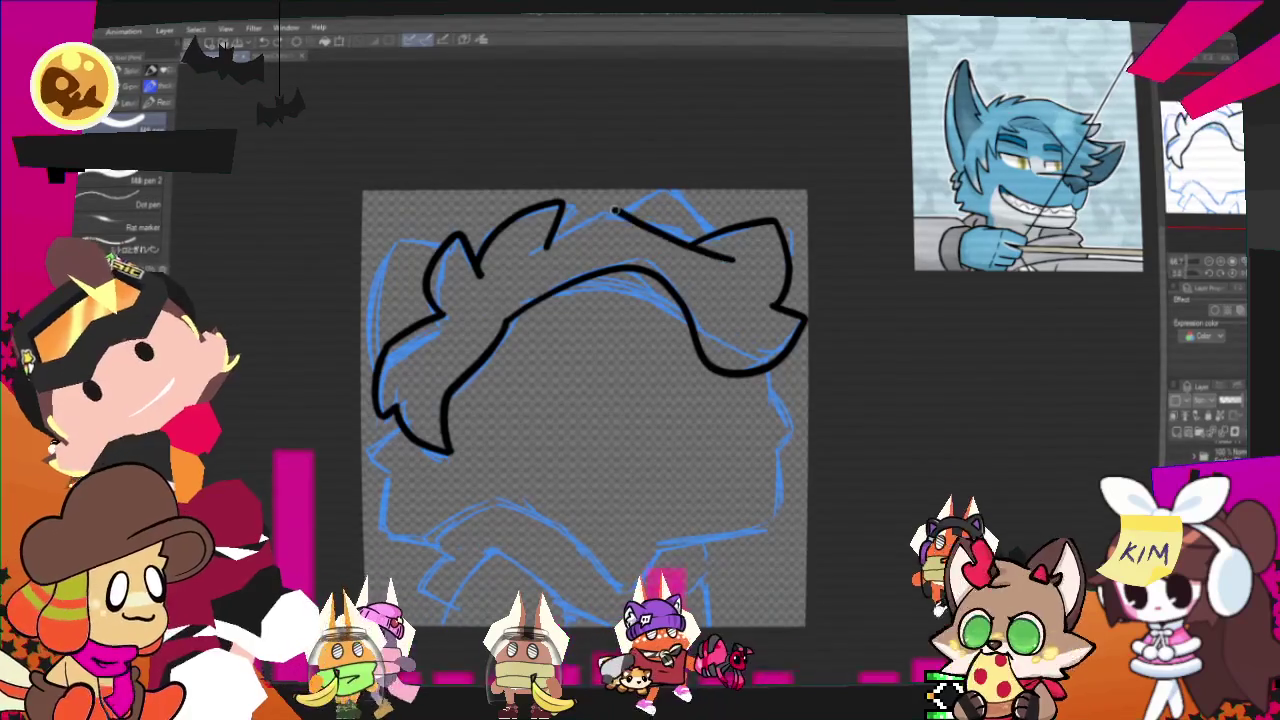
# Ink the top edge of the hair and the top-left hair bump outline.
pyautogui.moveTo(735, 262); pyautogui.dragTo(636, 212)
pyautogui.hotkey('ctrl', 'z')
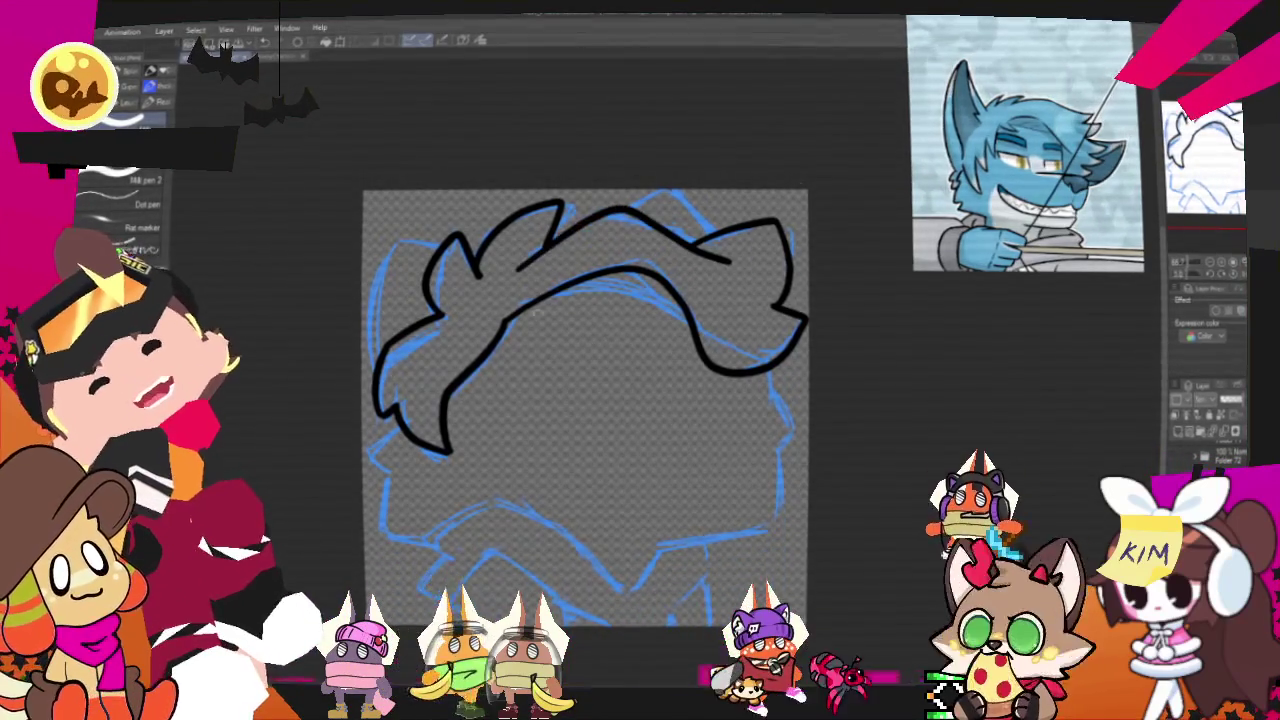
pyautogui.moveTo(735, 260); pyautogui.dragTo(548, 240)
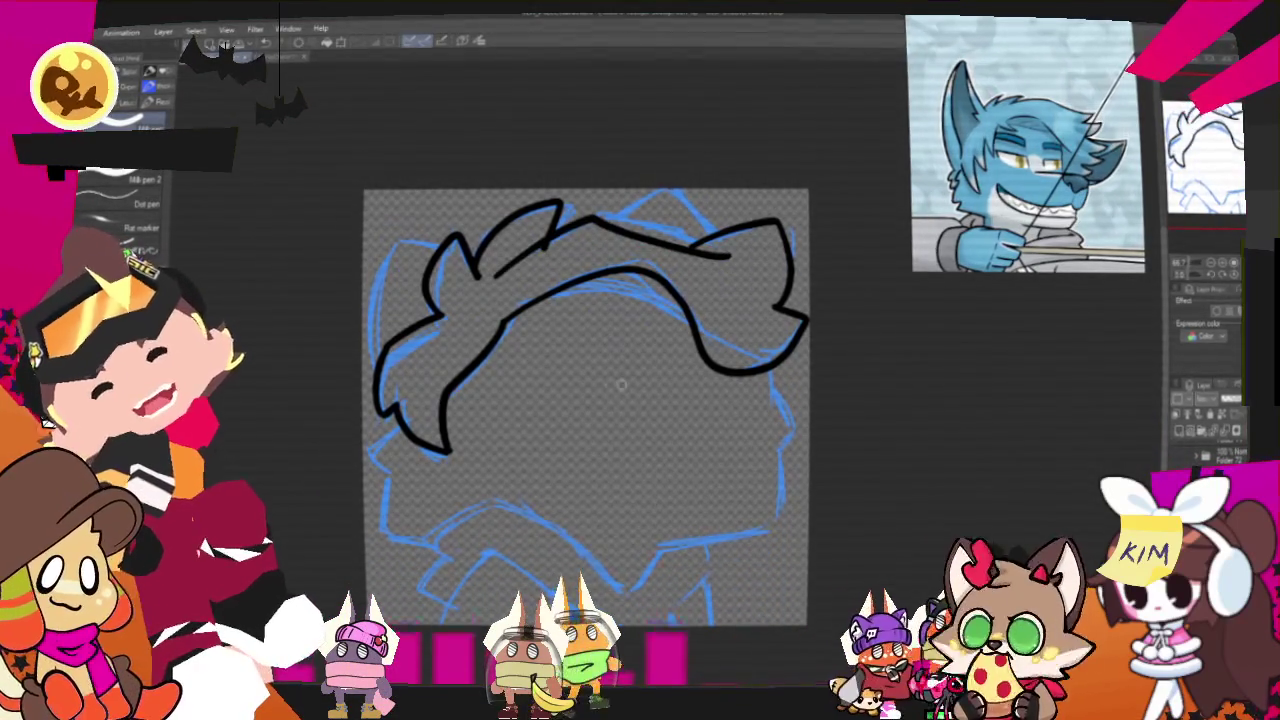
pyautogui.hotkey('ctrl', 'z')
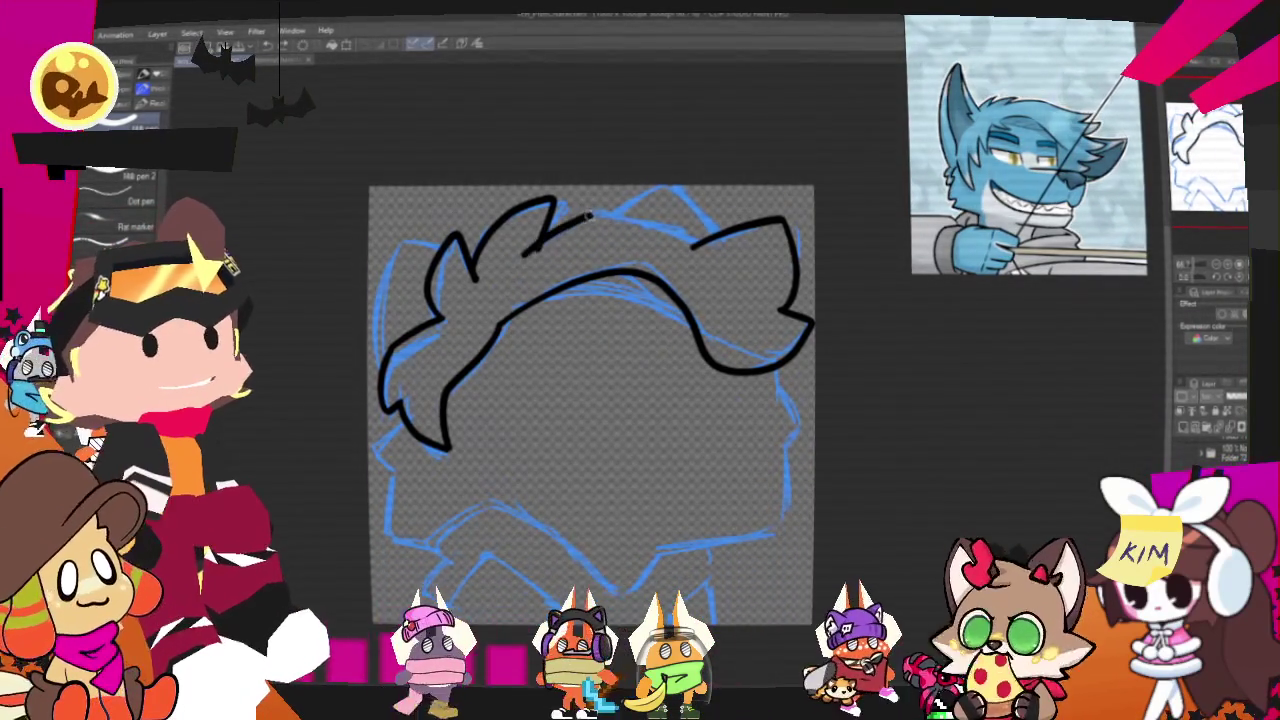
pyautogui.moveTo(586, 215); pyautogui.dragTo(740, 255)
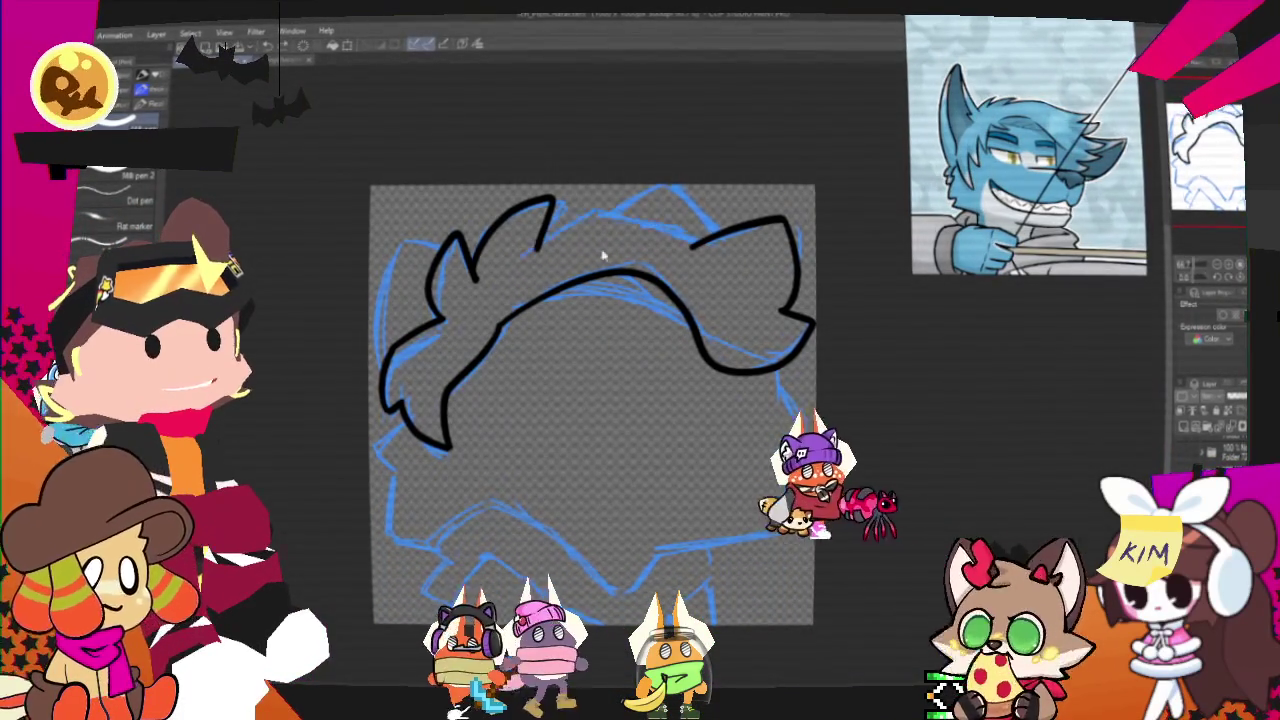
pyautogui.moveTo(513, 262); pyautogui.dragTo(576, 214)
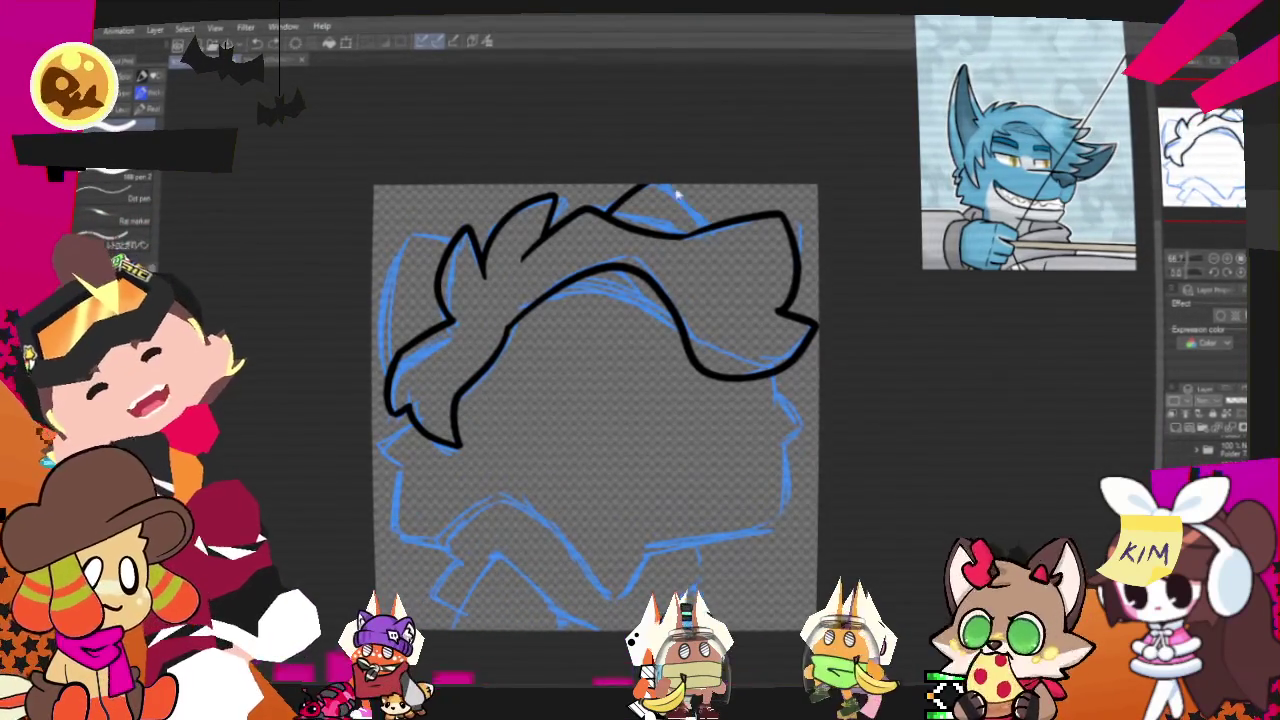
pyautogui.moveTo(620, 200); pyautogui.dragTo(705, 228)
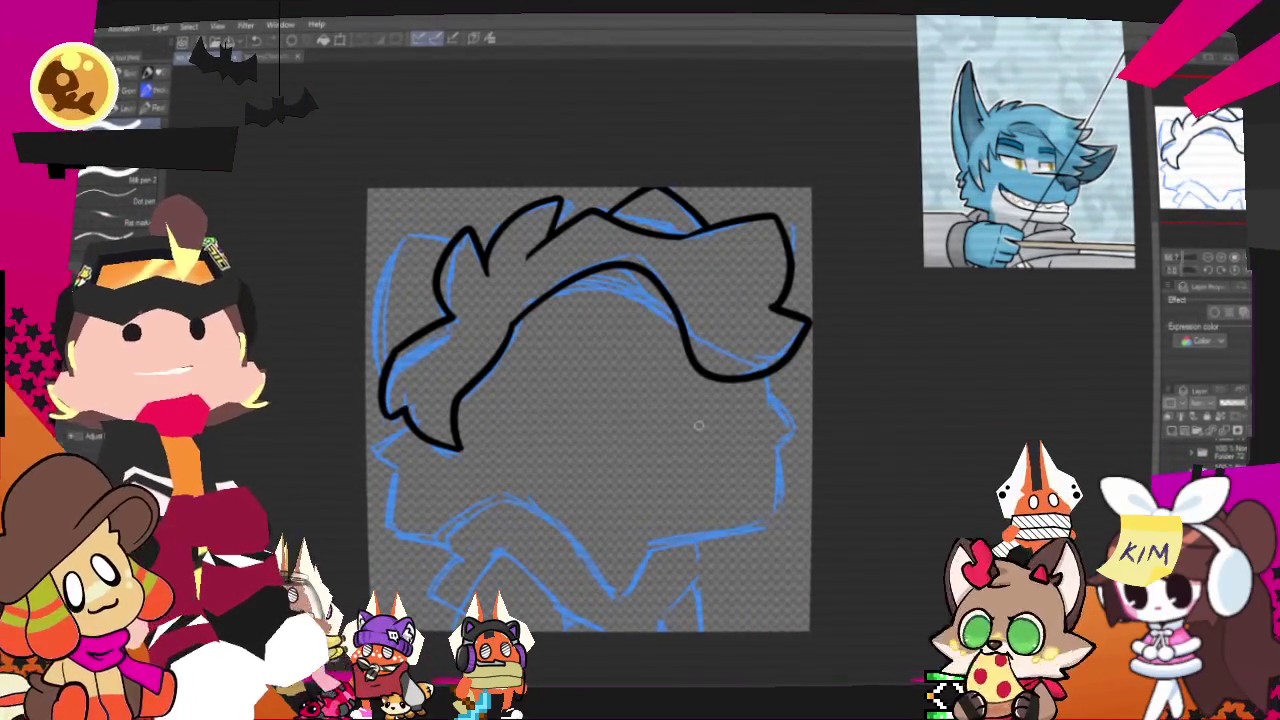
pyautogui.moveTo(698, 425); pyautogui.dragTo(751, 433)
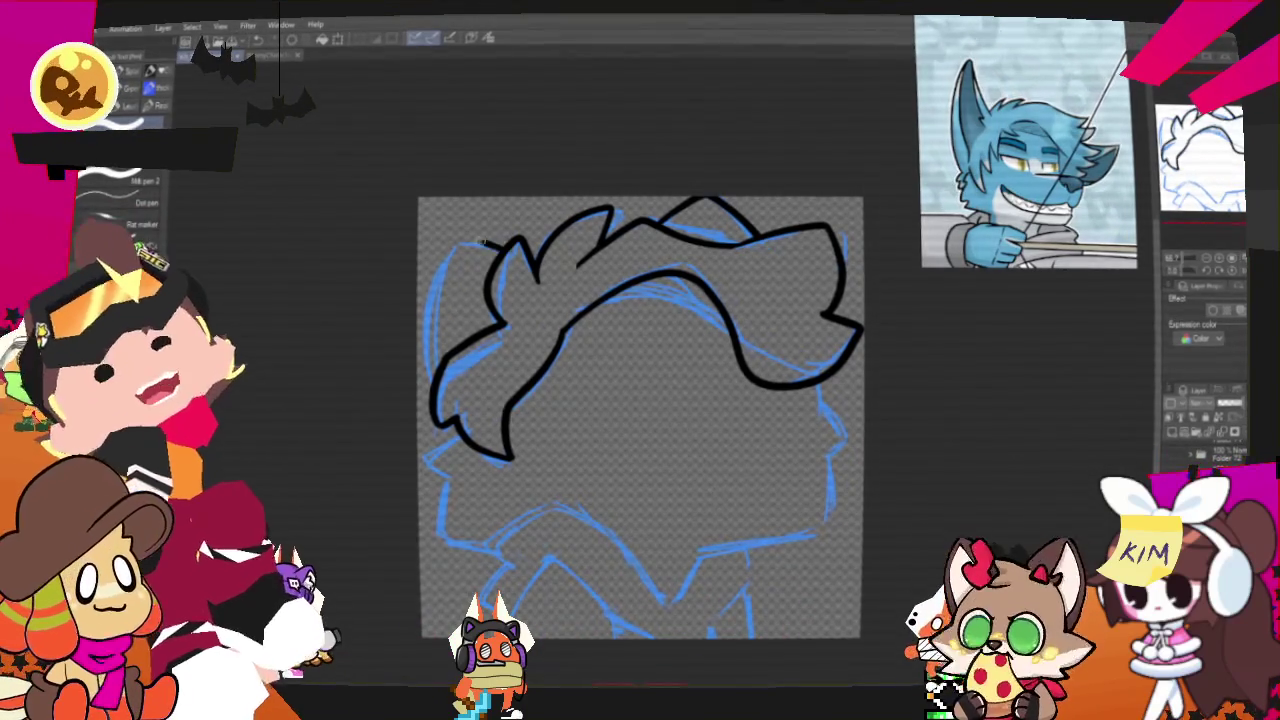
pyautogui.hotkey('ctrl', 'z')
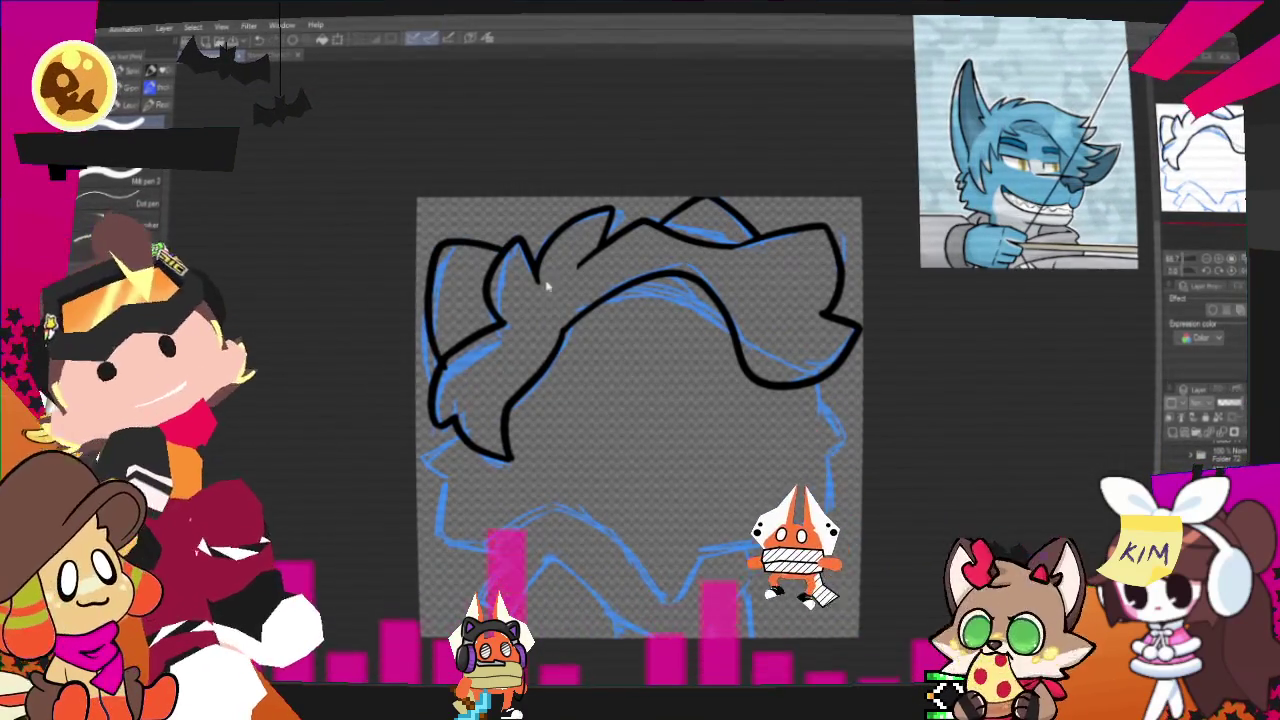
pyautogui.moveTo(495, 250); pyautogui.dragTo(420, 340)
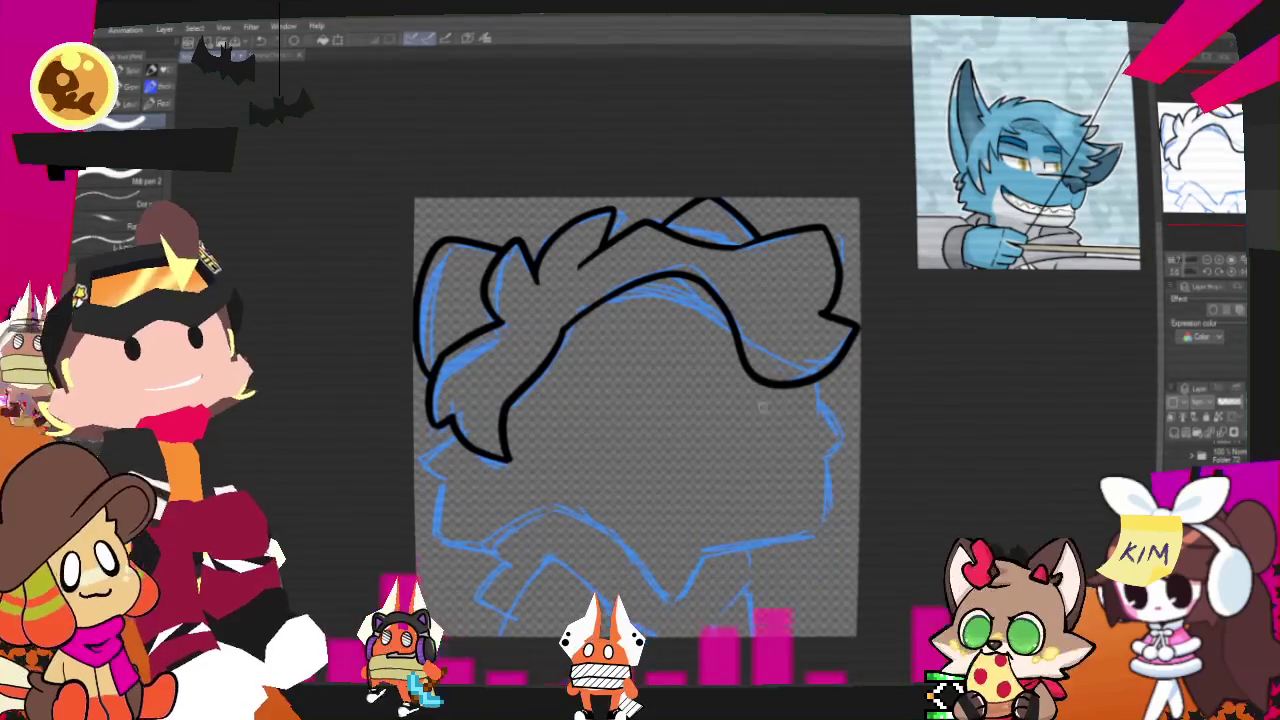
# Ink the left face side, chin, neck line and right cheek down to the jaw.
pyautogui.moveTo(636, 417); pyautogui.dragTo(690, 318)
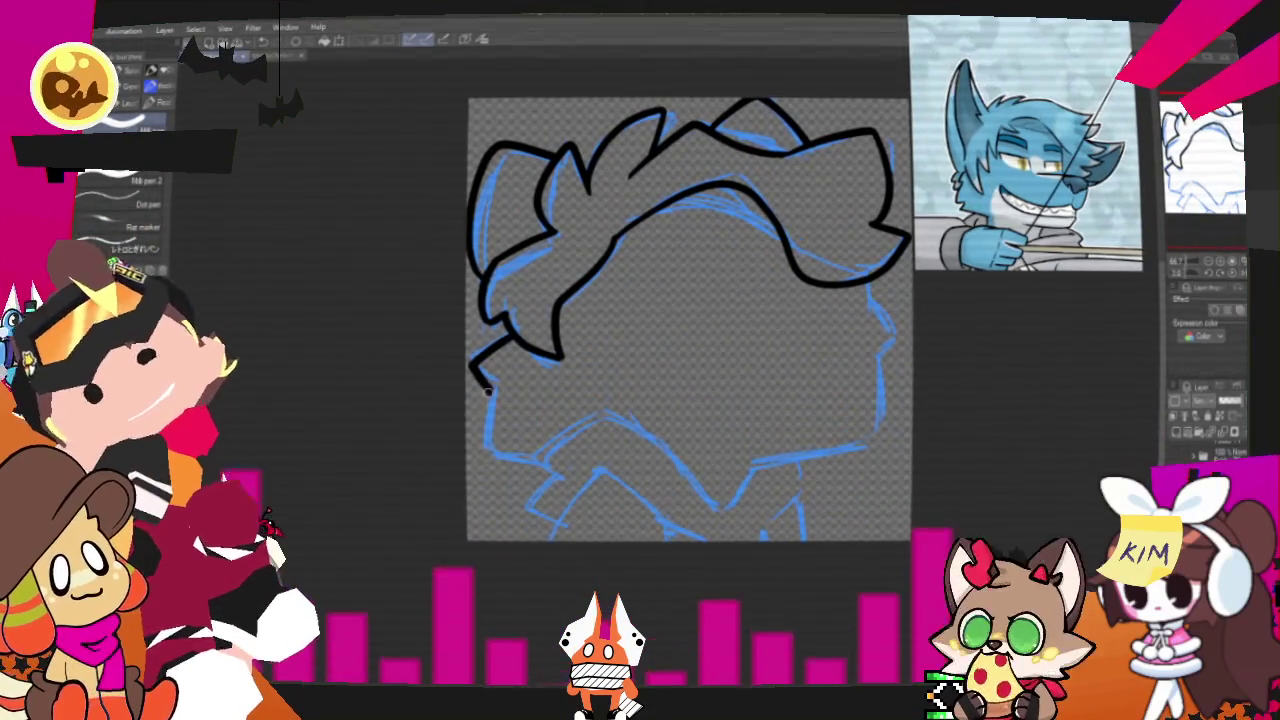
pyautogui.moveTo(488, 390); pyautogui.dragTo(580, 454)
pyautogui.hotkey('ctrl', 'z')
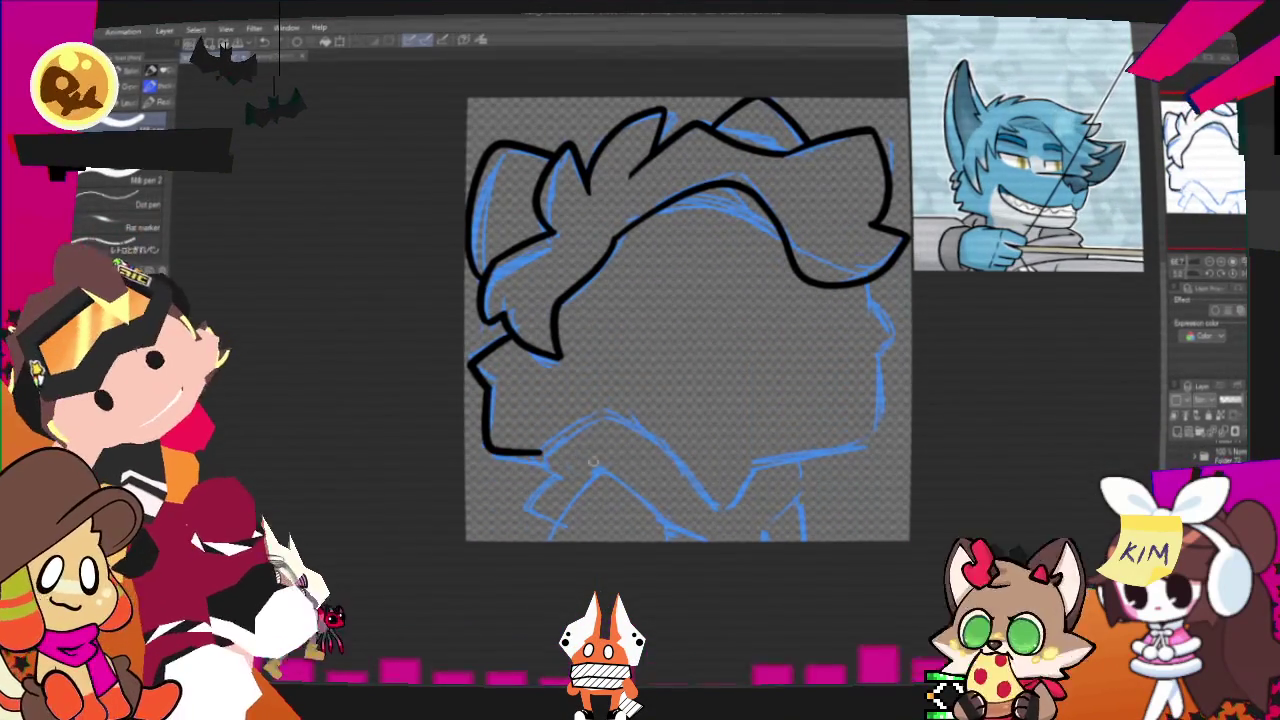
pyautogui.hotkey('ctrl', 'z')
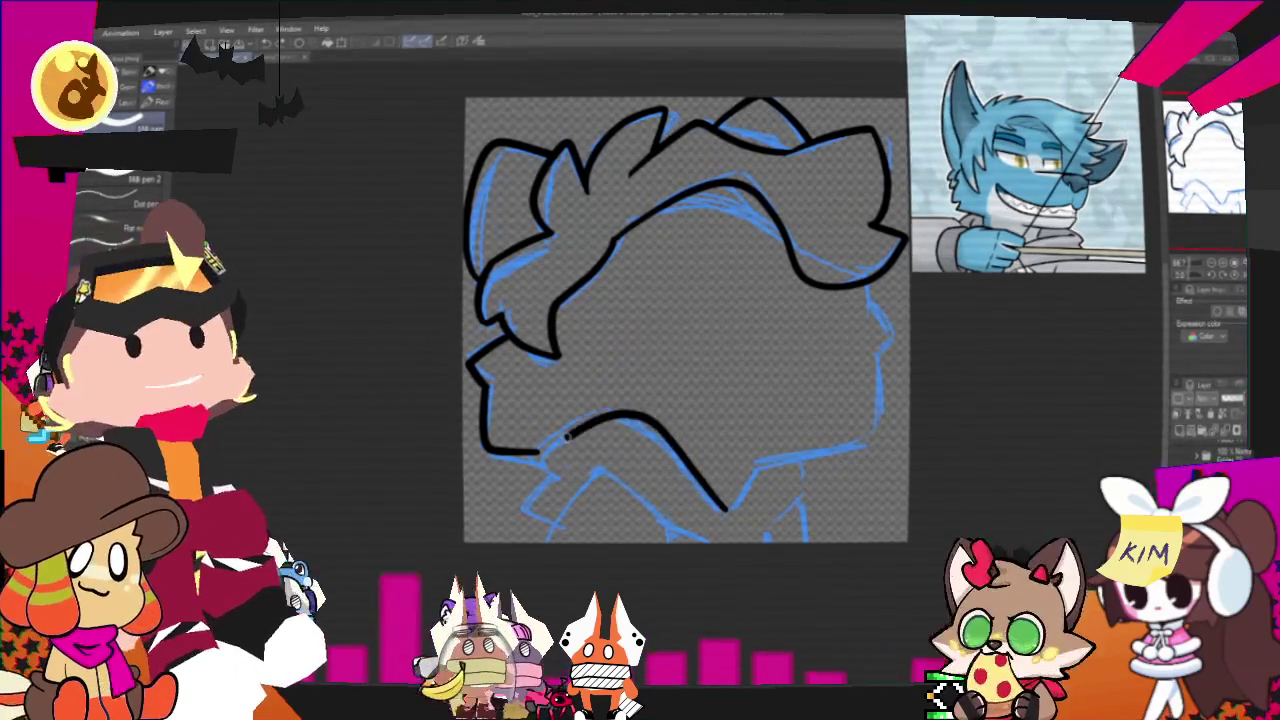
pyautogui.hotkey('ctrl', 'z')
pyautogui.moveTo(540, 450)
pyautogui.mouseDown()
pyautogui.moveTo(730, 510)
pyautogui.moveTo(550, 530)
pyautogui.mouseUp()
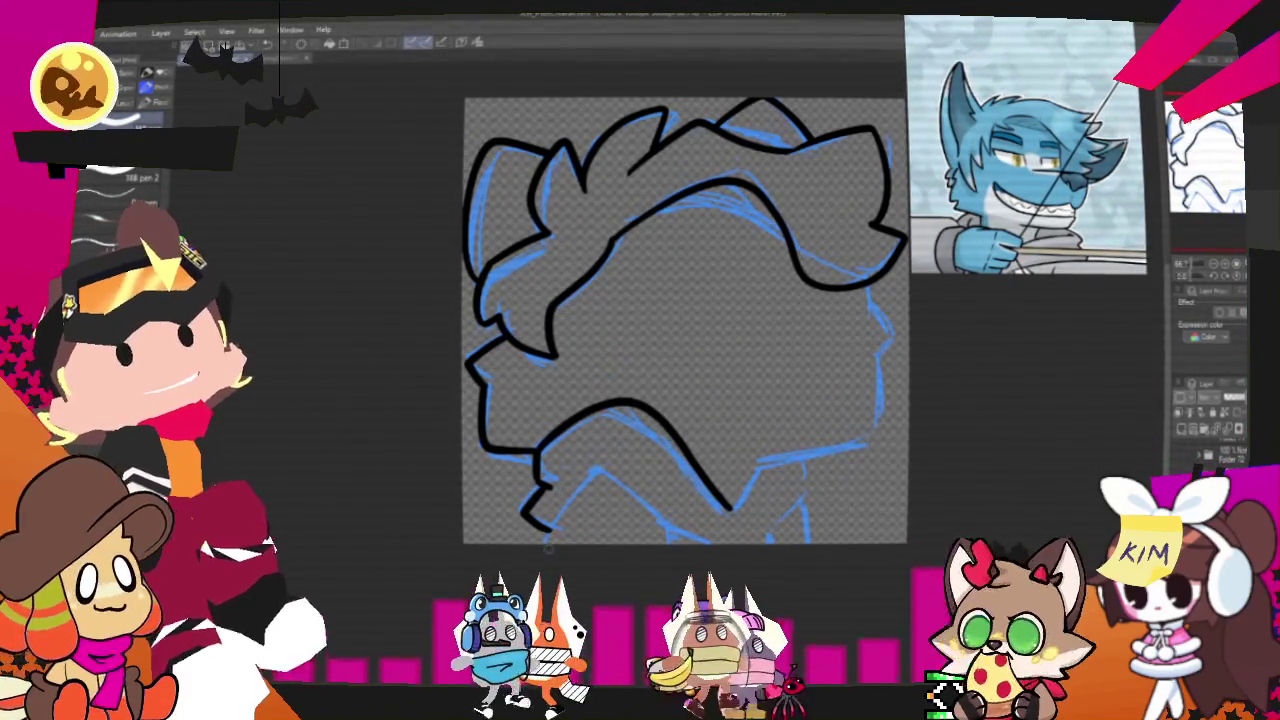
pyautogui.moveTo(585, 467); pyautogui.dragTo(670, 540)
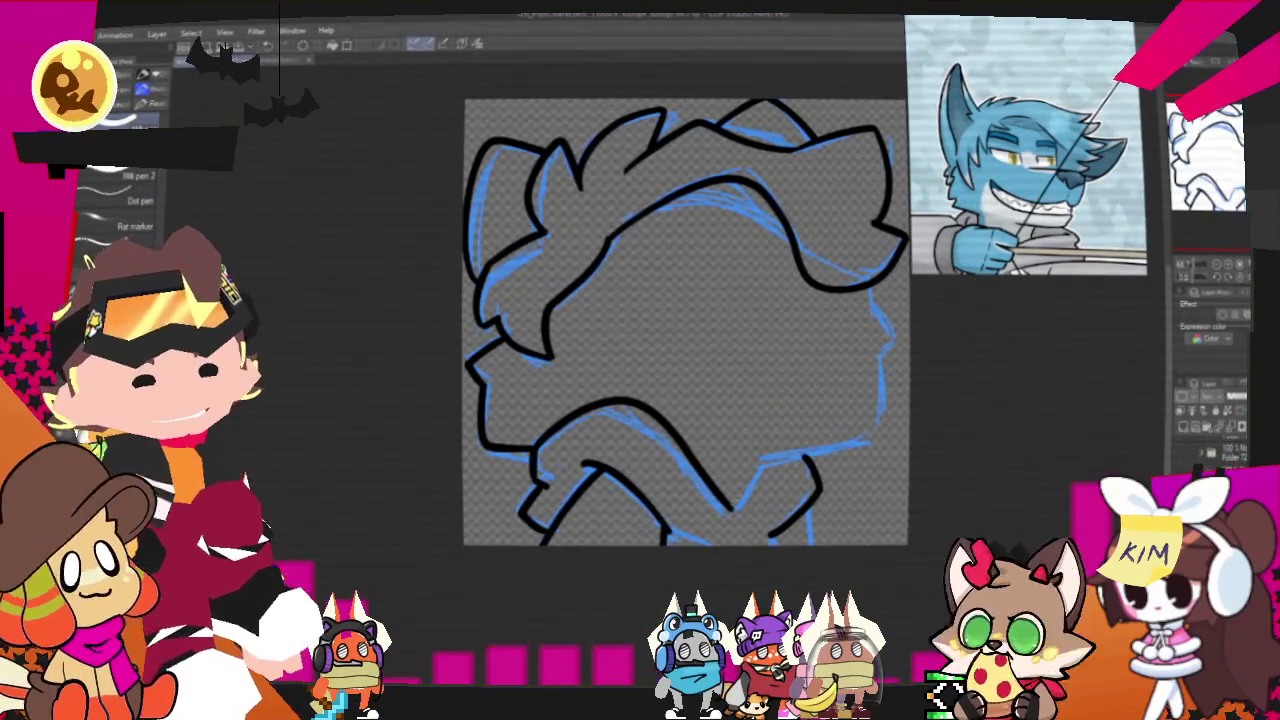
pyautogui.moveTo(880, 355); pyautogui.dragTo(877, 440)
pyautogui.moveTo(877, 352); pyautogui.dragTo(770, 458)
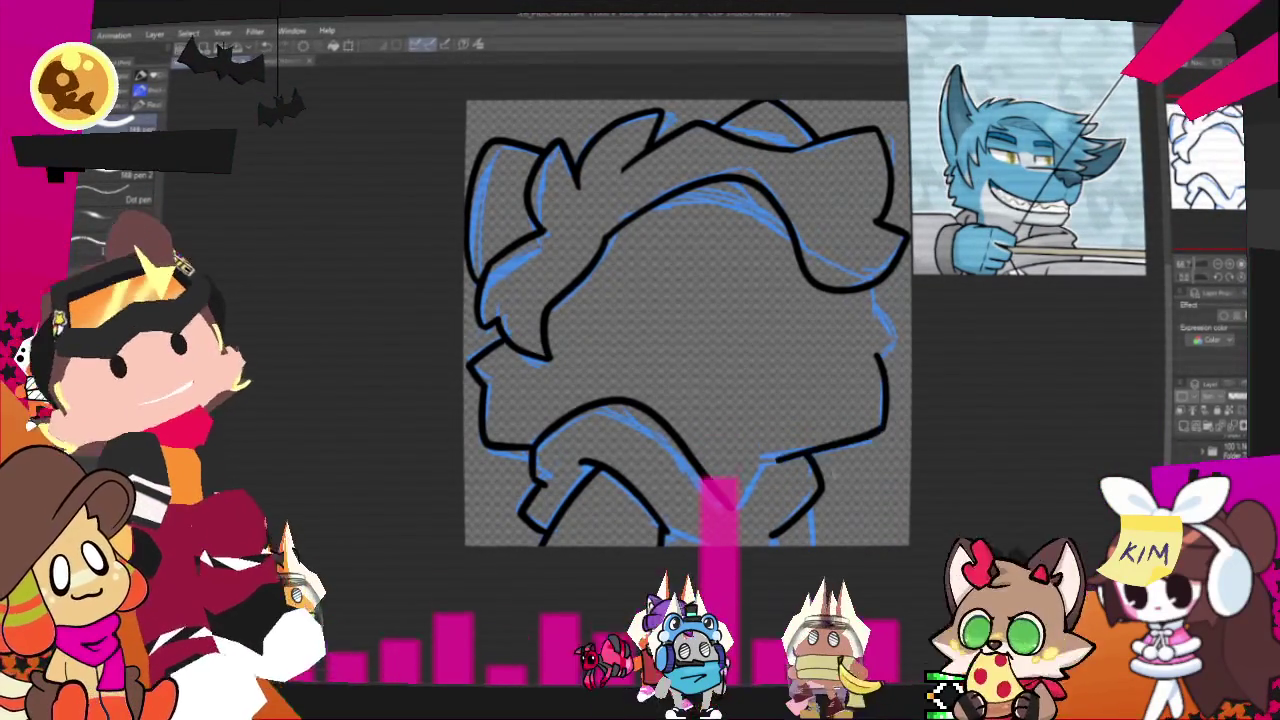
pyautogui.moveTo(878, 308); pyautogui.dragTo(893, 345)
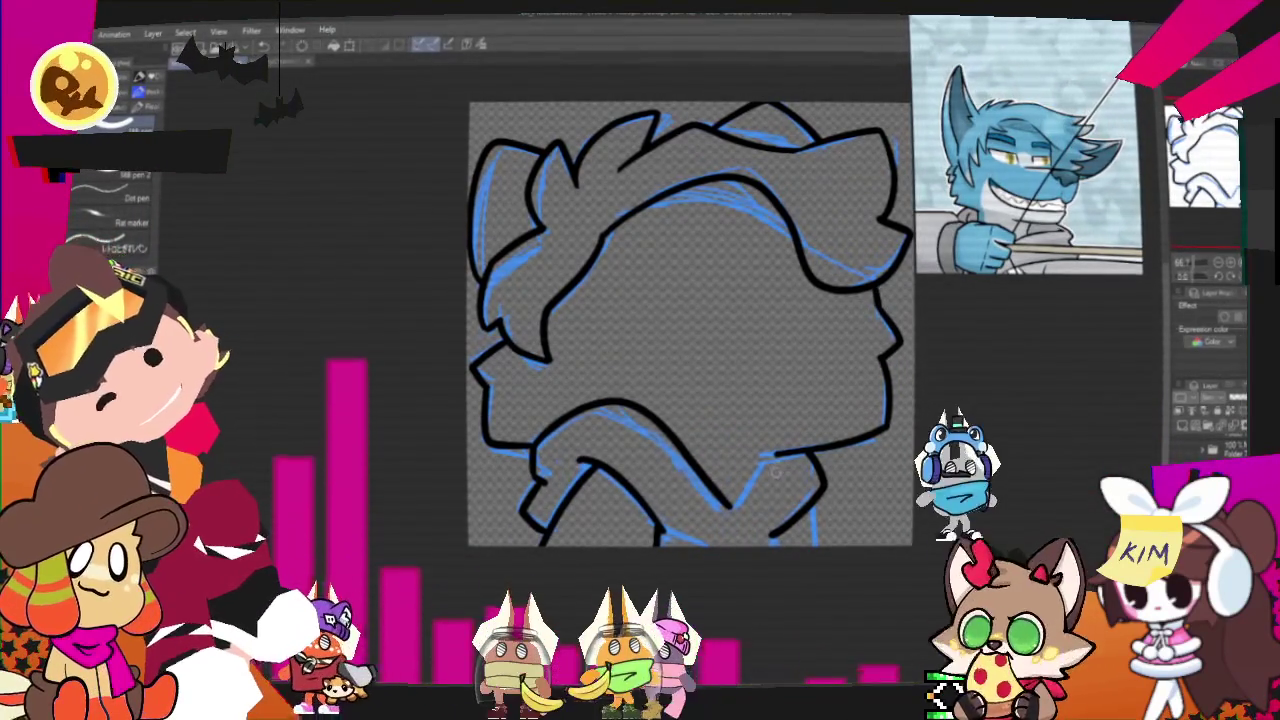
pyautogui.moveTo(722, 462); pyautogui.dragTo(745, 500)
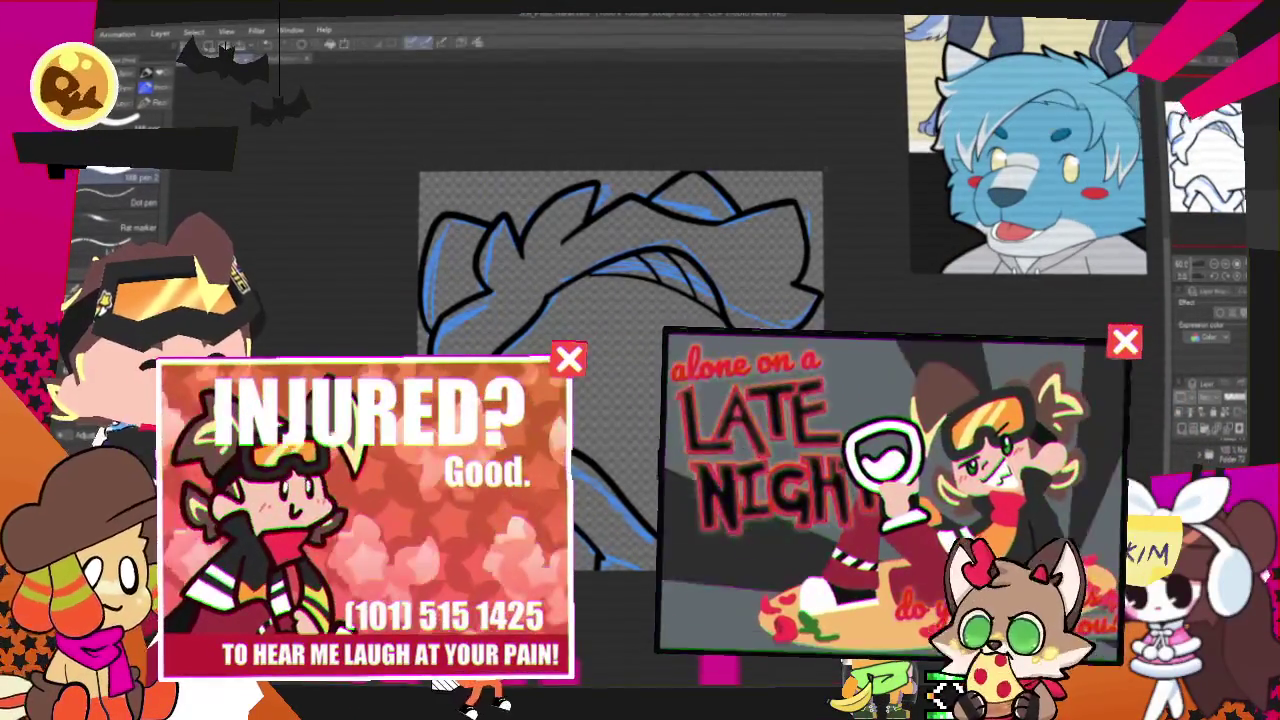
# Flat-fill the head and hair light blue with white ear tips and a gray collar.
pyautogui.hotkey('ctrl', '-')
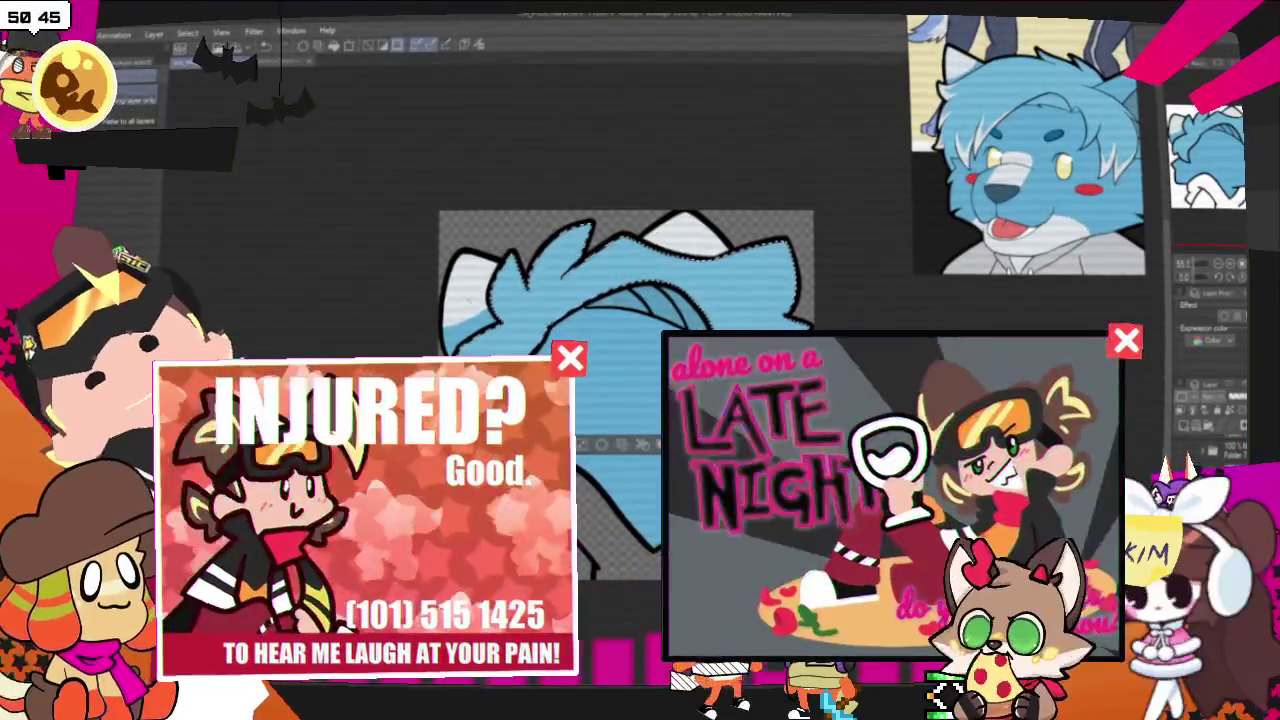
pyautogui.press('p')
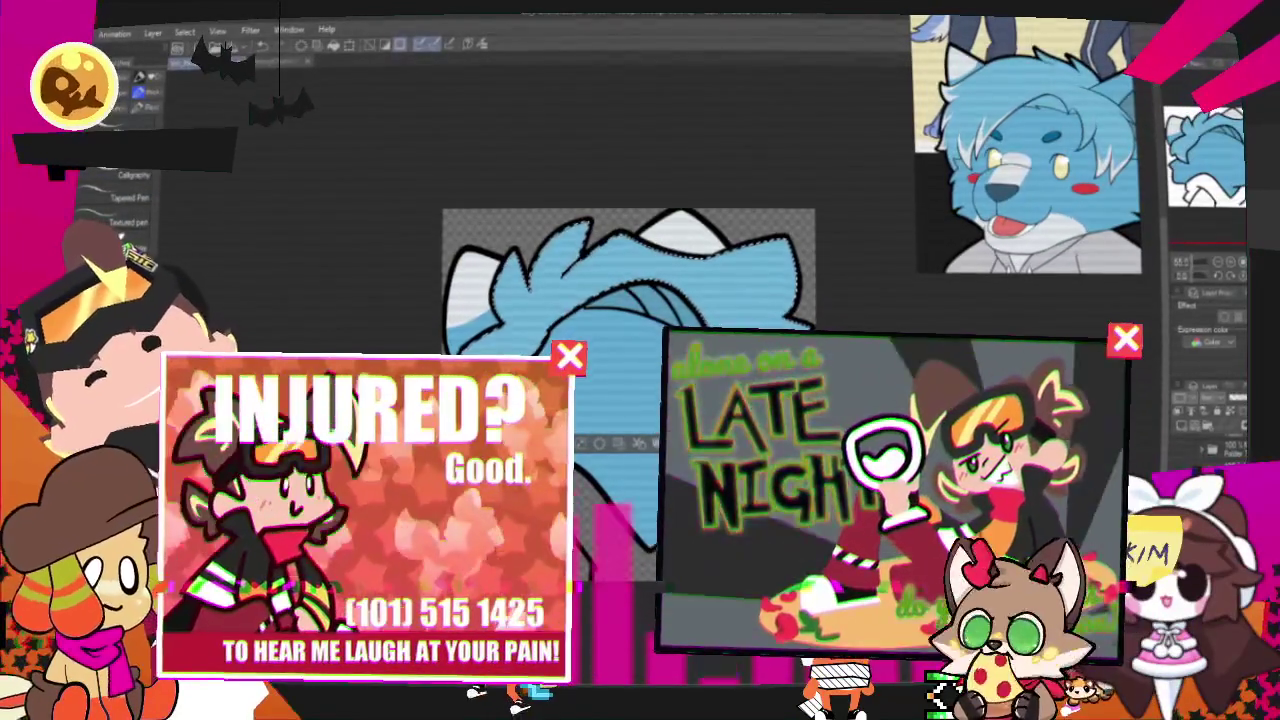
pyautogui.scroll(-3, 120, 200)
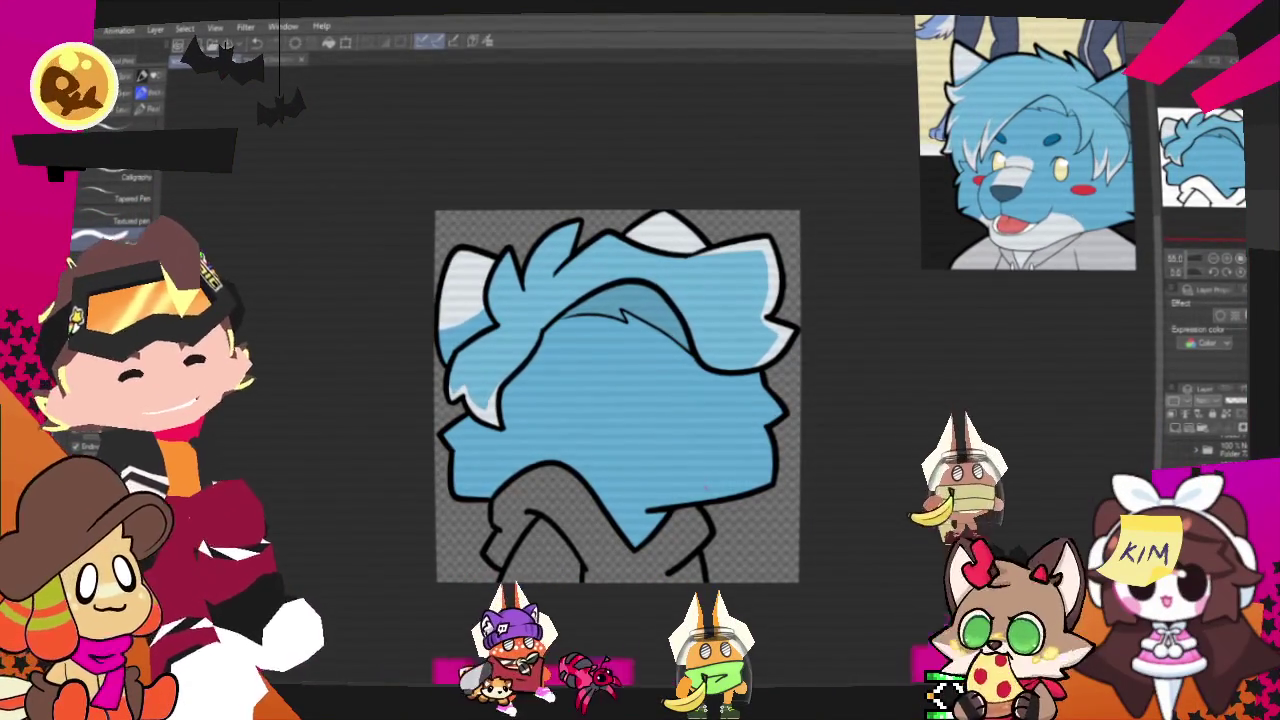
# Auto-select the head's blue fur area with a single click.
pyautogui.scroll(-1, 700, 400)
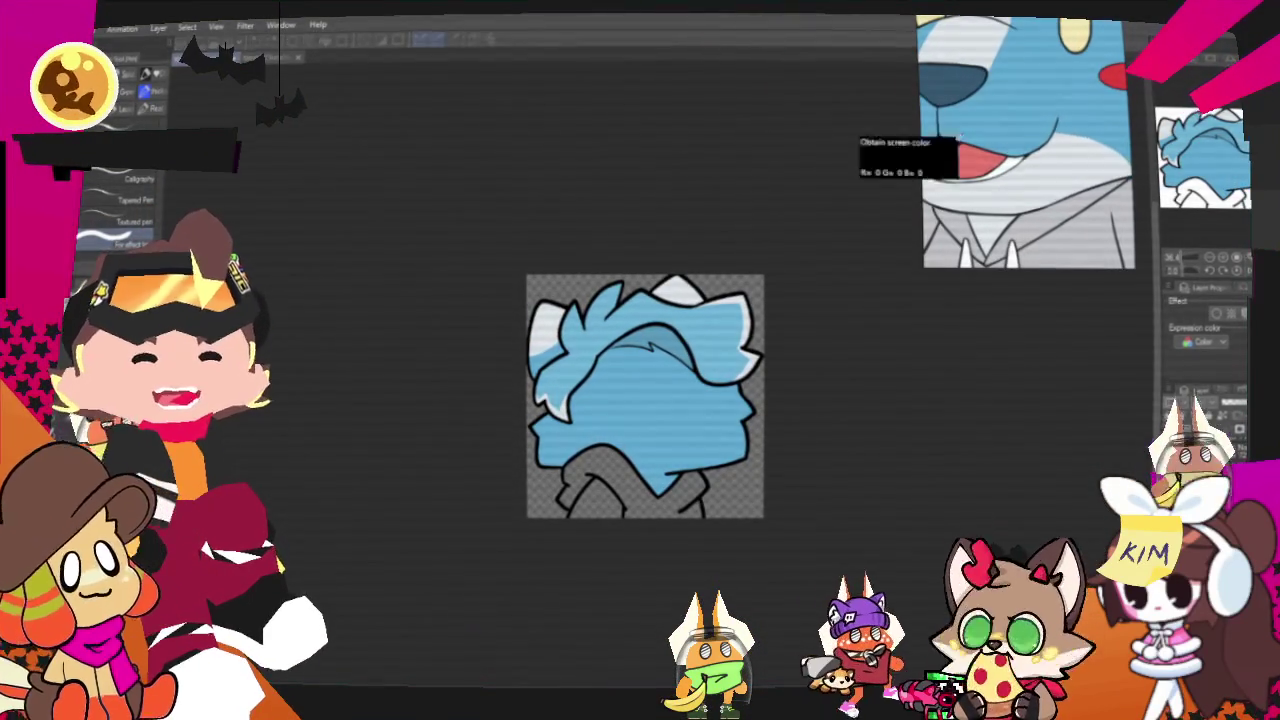
pyautogui.scroll(-1, 700, 380)
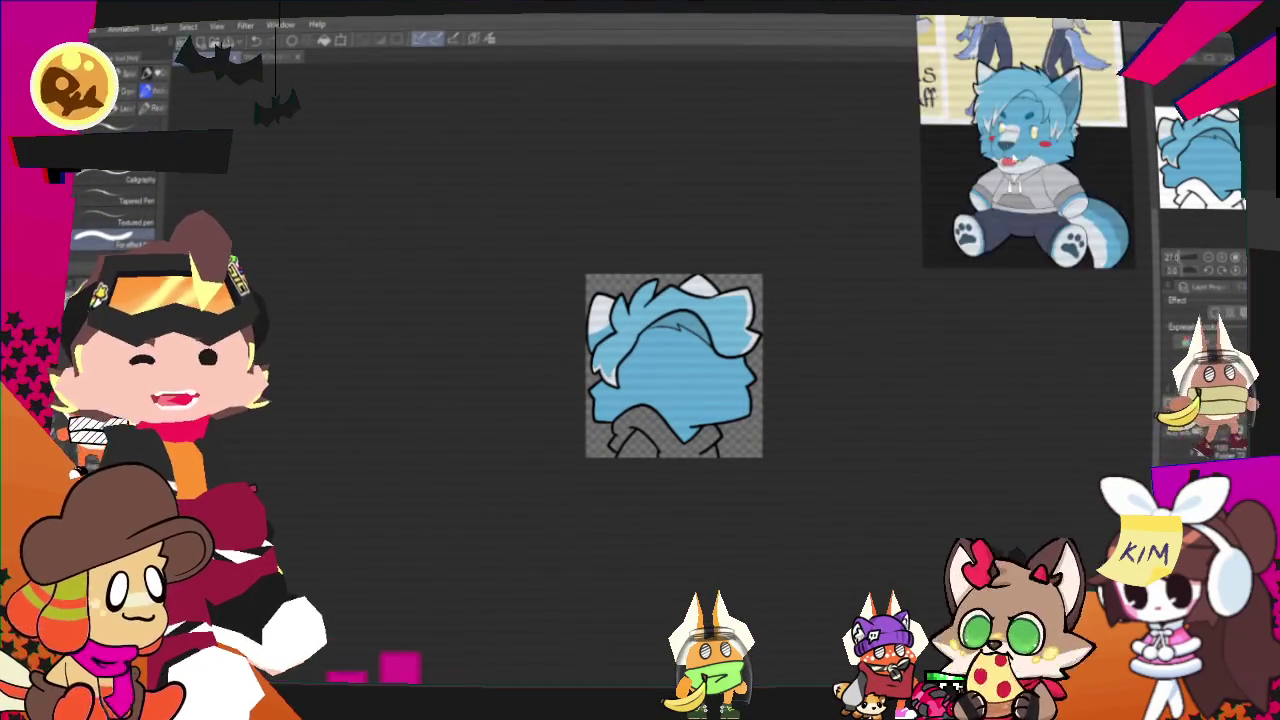
pyautogui.scroll(2, 715, 348)
pyautogui.scroll(1, 715, 348)
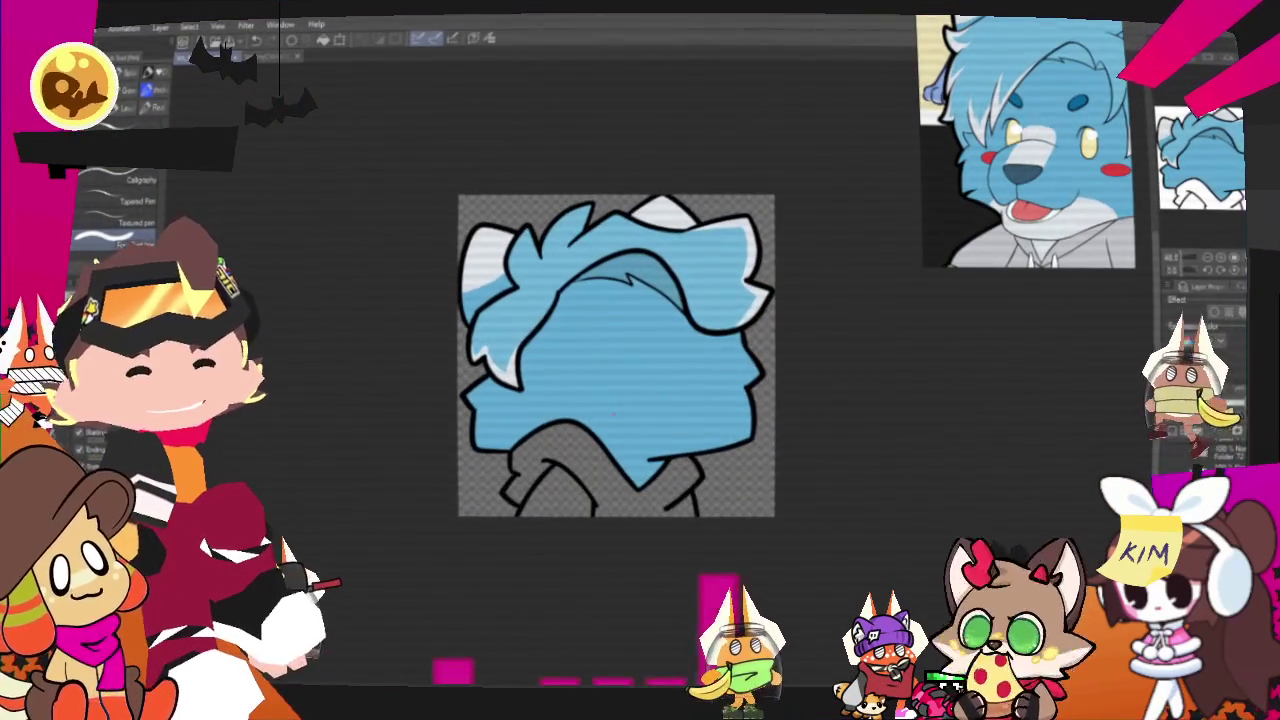
pyautogui.press('w')
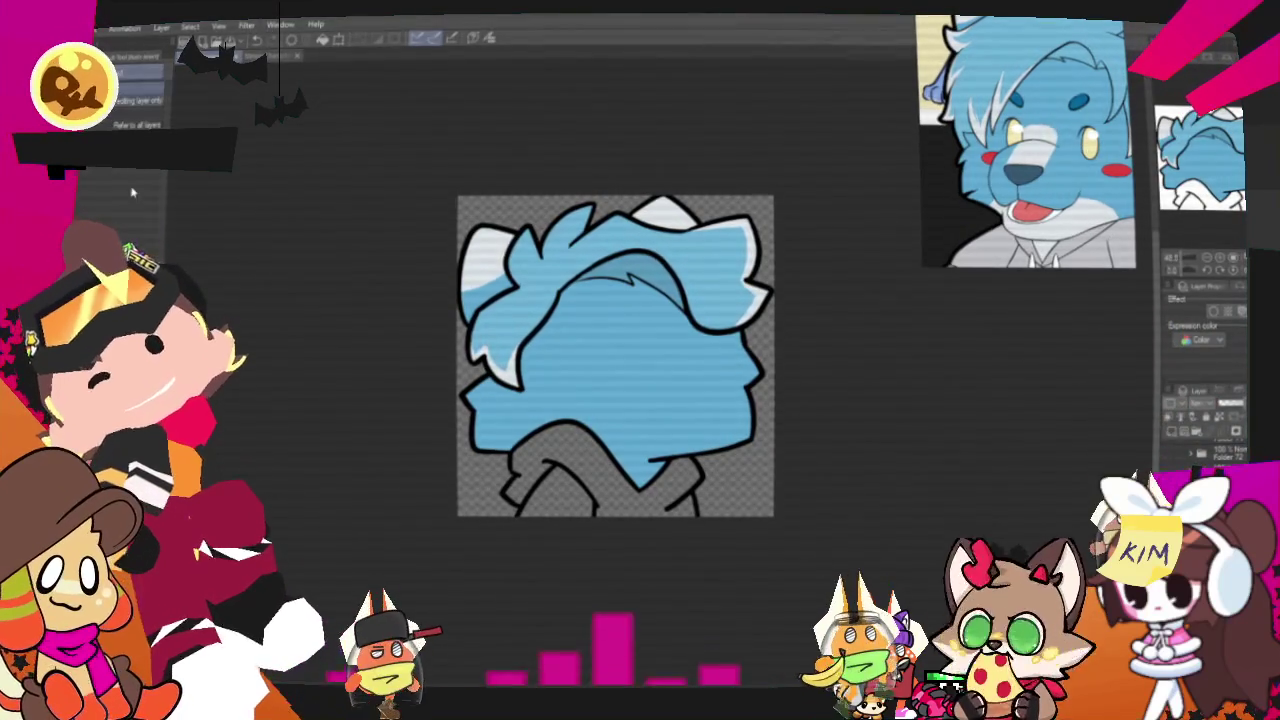
pyautogui.click(655, 400)
pyautogui.press('p')
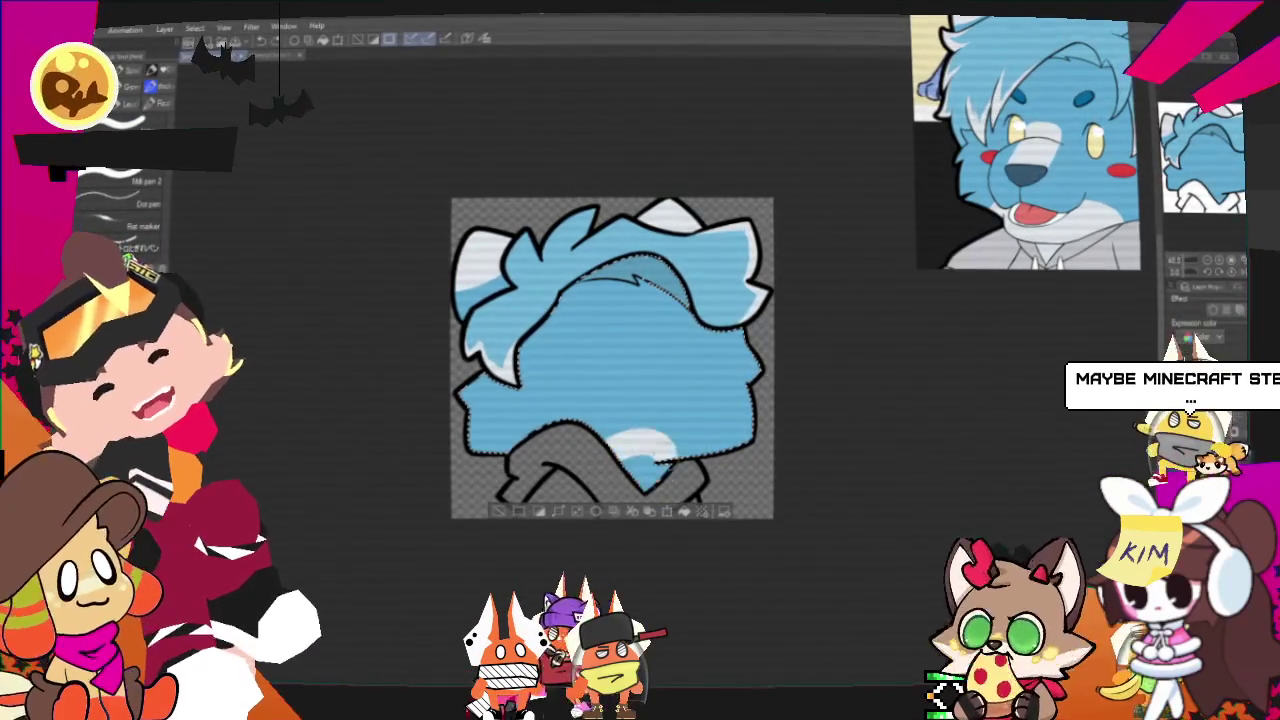
# Paint a white chest patch inside the fur above the hoodie, then deselect.
pyautogui.moveTo(605, 492); pyautogui.dragTo(648, 494)
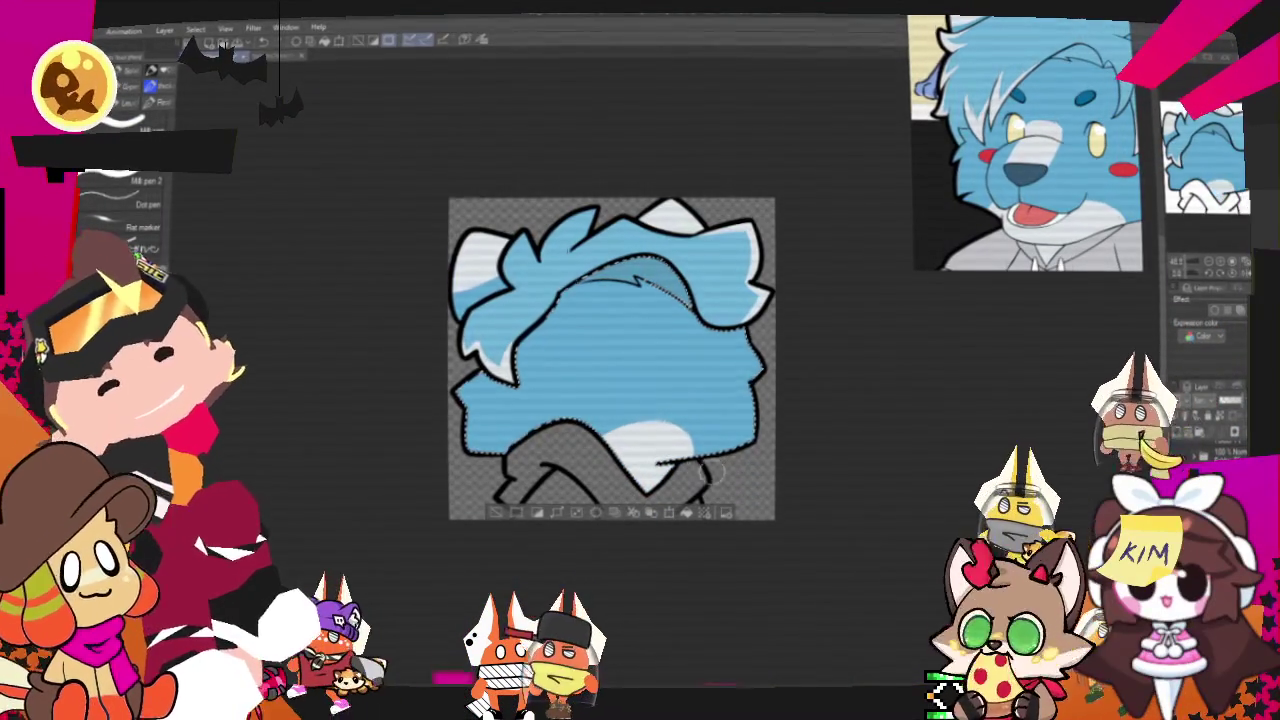
pyautogui.hotkey('ctrl', 'z')
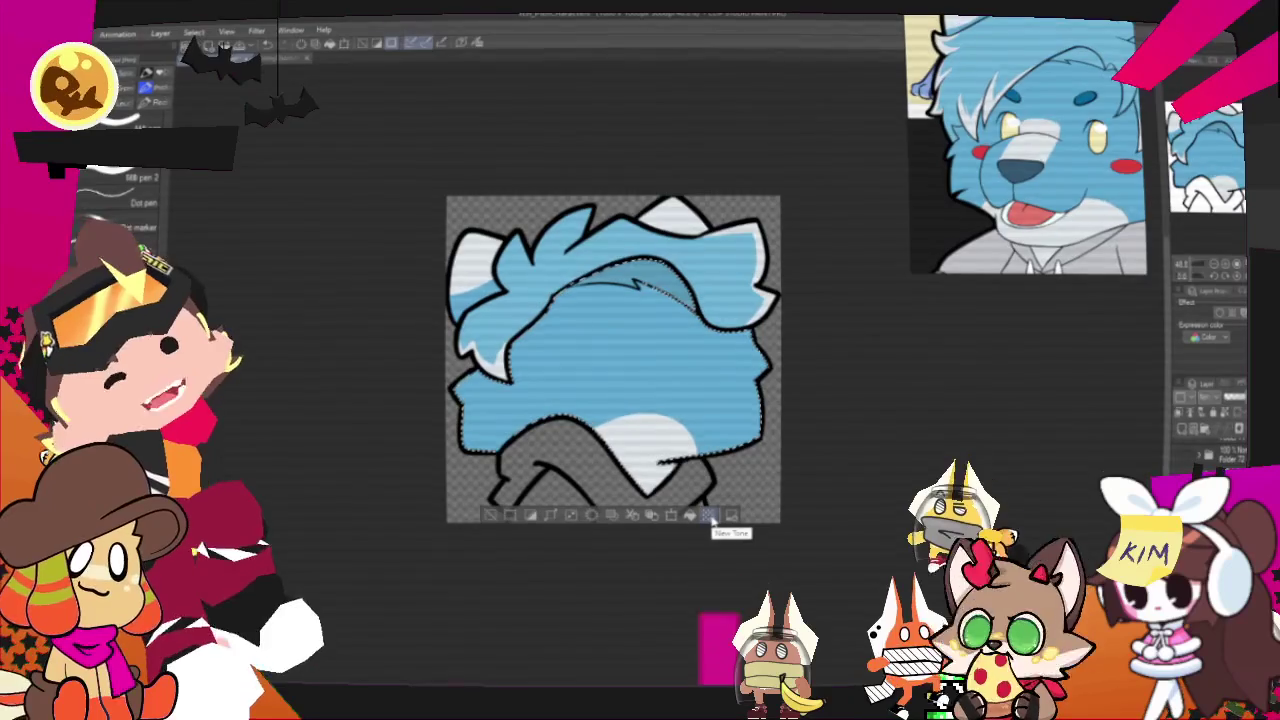
pyautogui.moveTo(713, 519)
pyautogui.mouseDown()
pyautogui.moveTo(669, 569)
pyautogui.moveTo(659, 607)
pyautogui.moveTo(656, 588)
pyautogui.mouseUp()
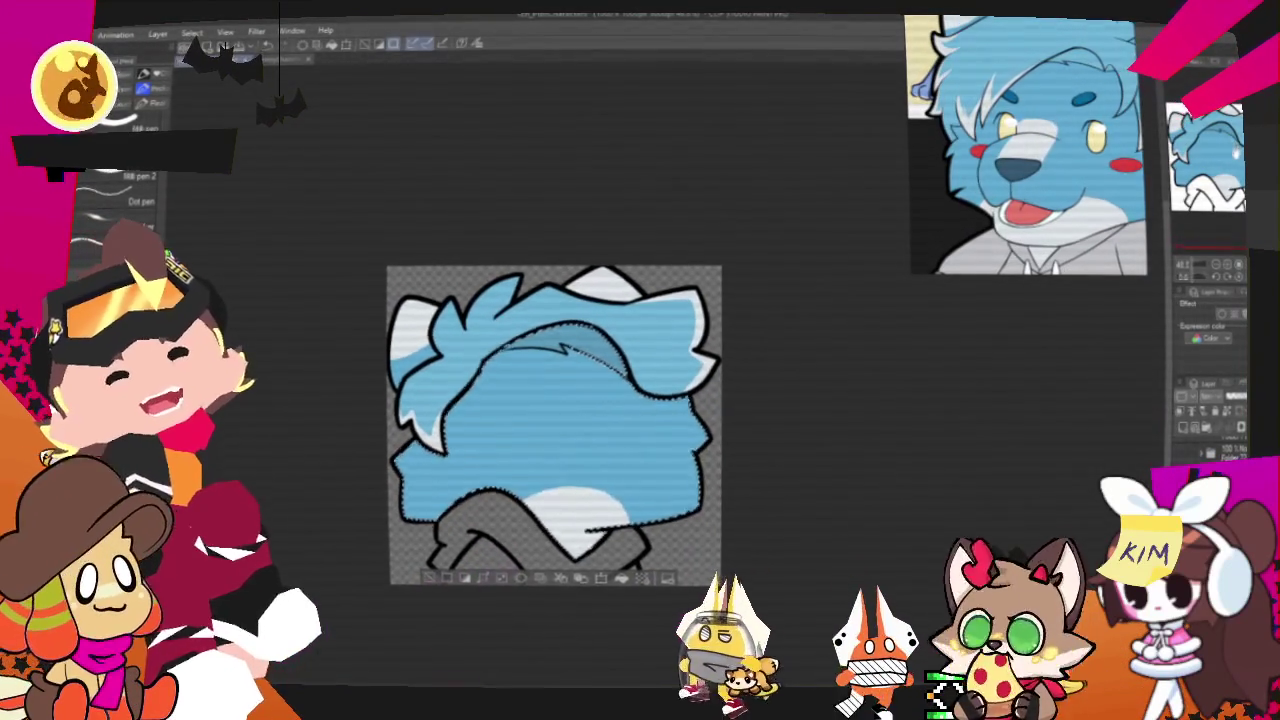
pyautogui.hotkey('ctrl', 'd')
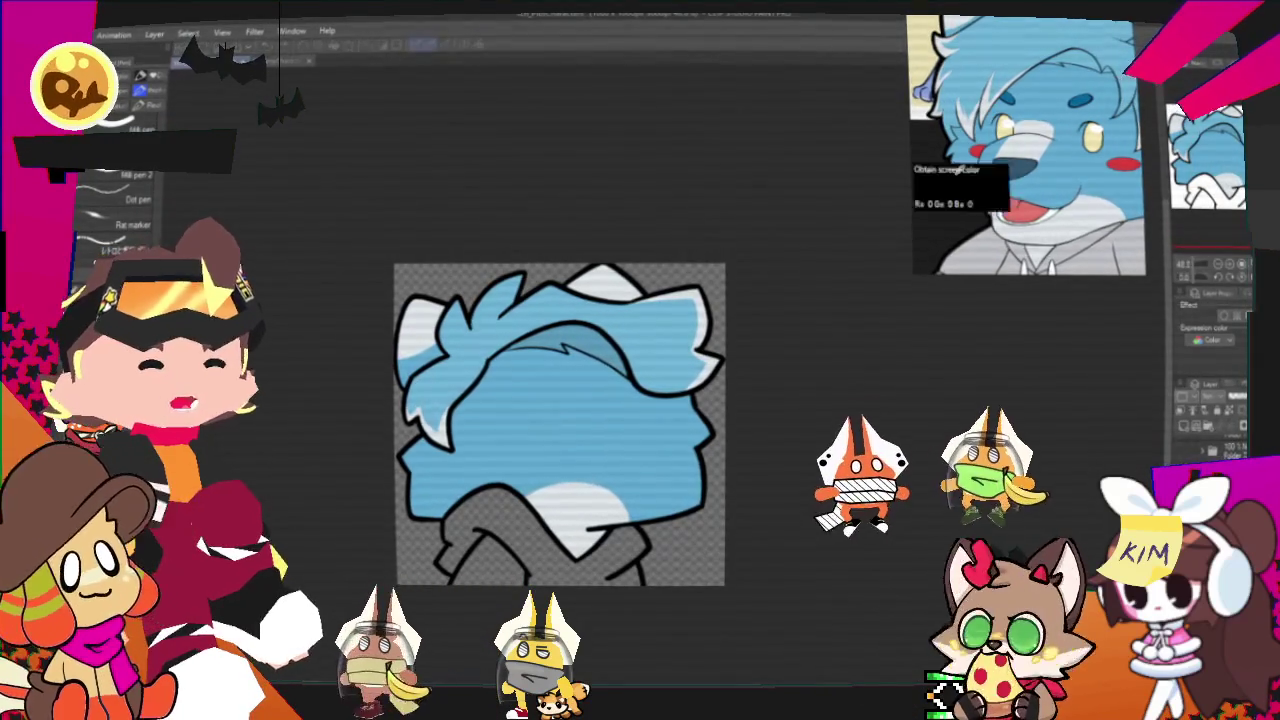
pyautogui.press('b')
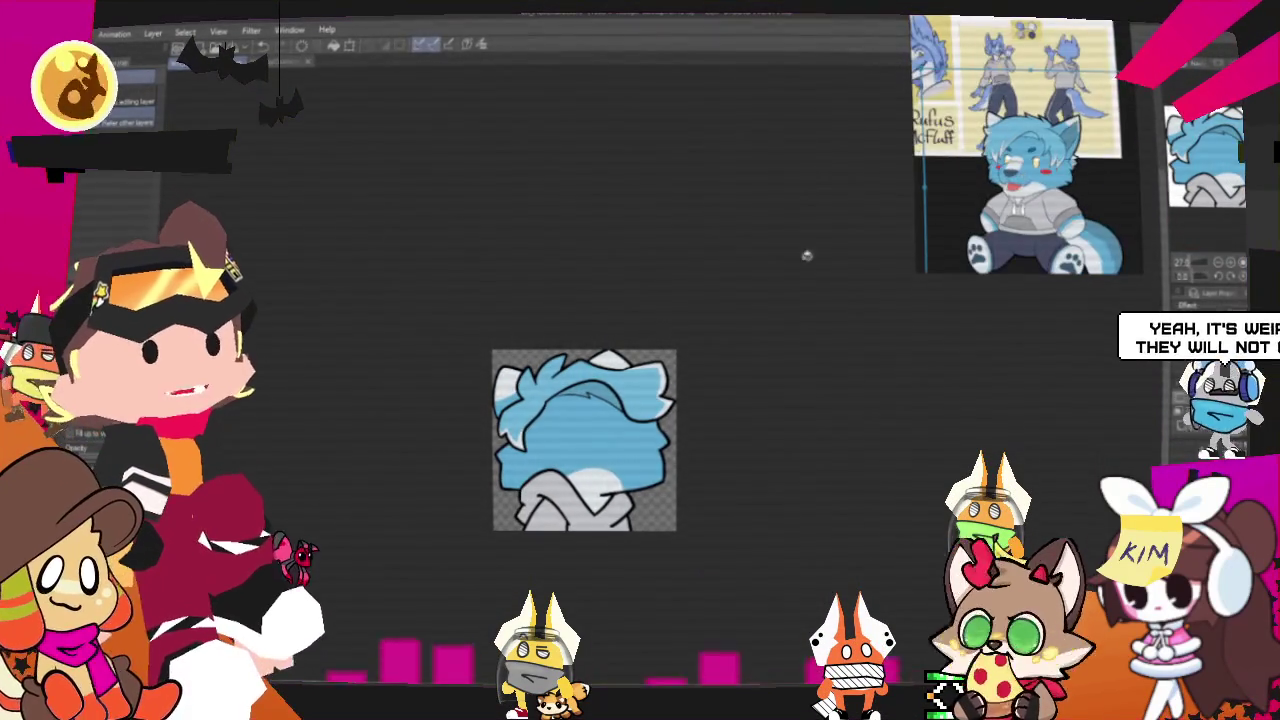
# Export the drawing as a single-layer PNG, opening the save dialog at PlottingCharacters.
pyautogui.scroll(2, 583, 467)
pyautogui.scroll(1, 590, 467)
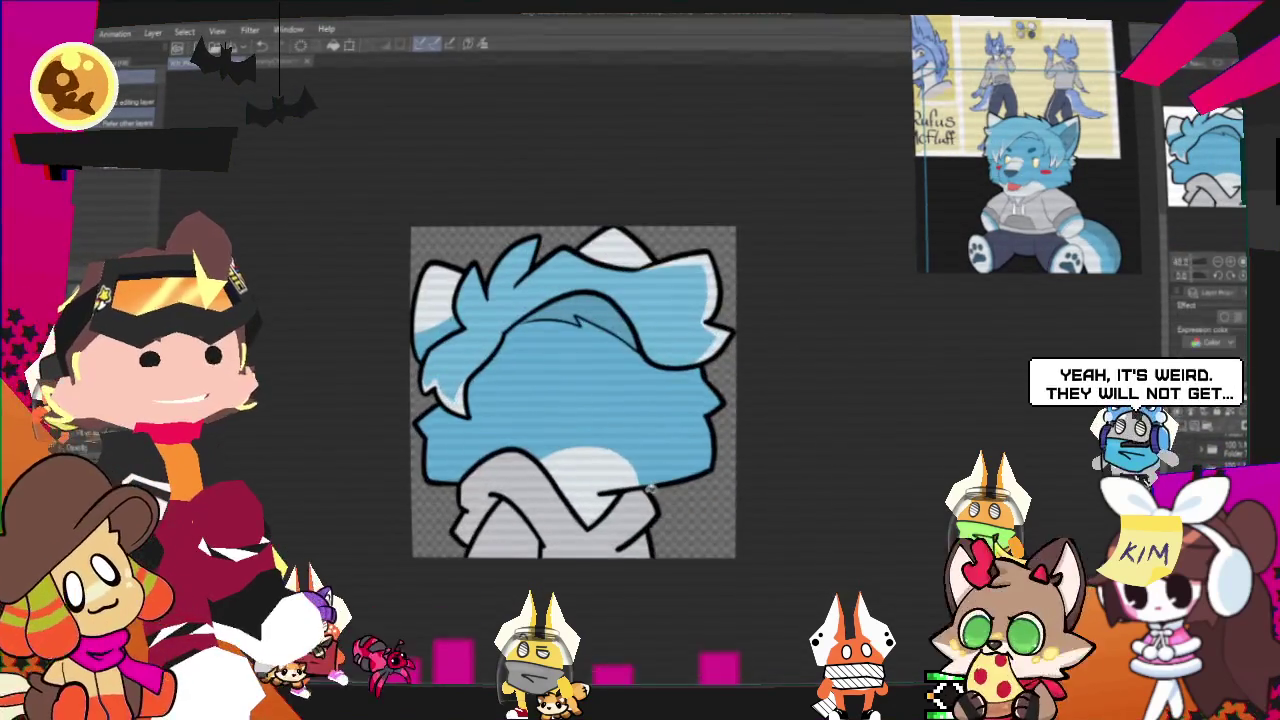
pyautogui.scroll(1, 600, 467)
pyautogui.scroll(1, 612, 468)
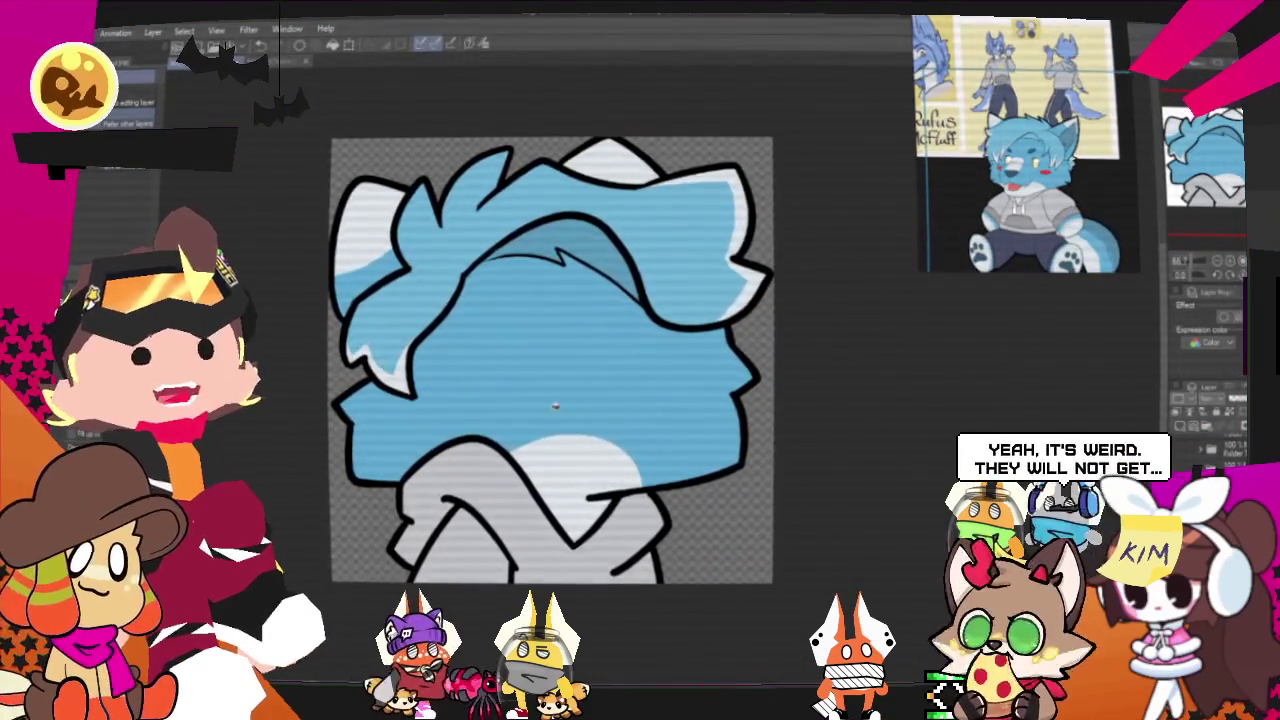
pyautogui.scroll(-1, 620, 460)
pyautogui.scroll(2, 612, 430)
pyautogui.scroll(1, 606, 412)
pyautogui.scroll(-1, 820, 251)
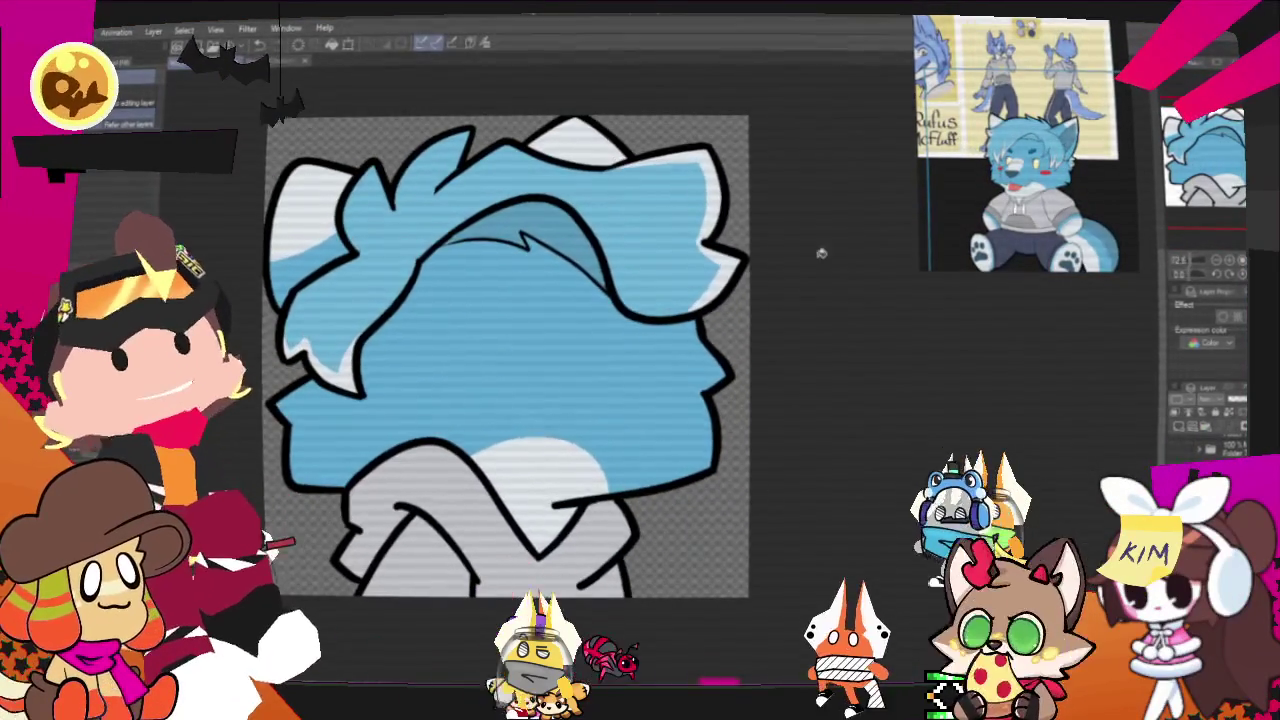
pyautogui.scroll(1, 700, 300)
pyautogui.scroll(-2, 437, 247)
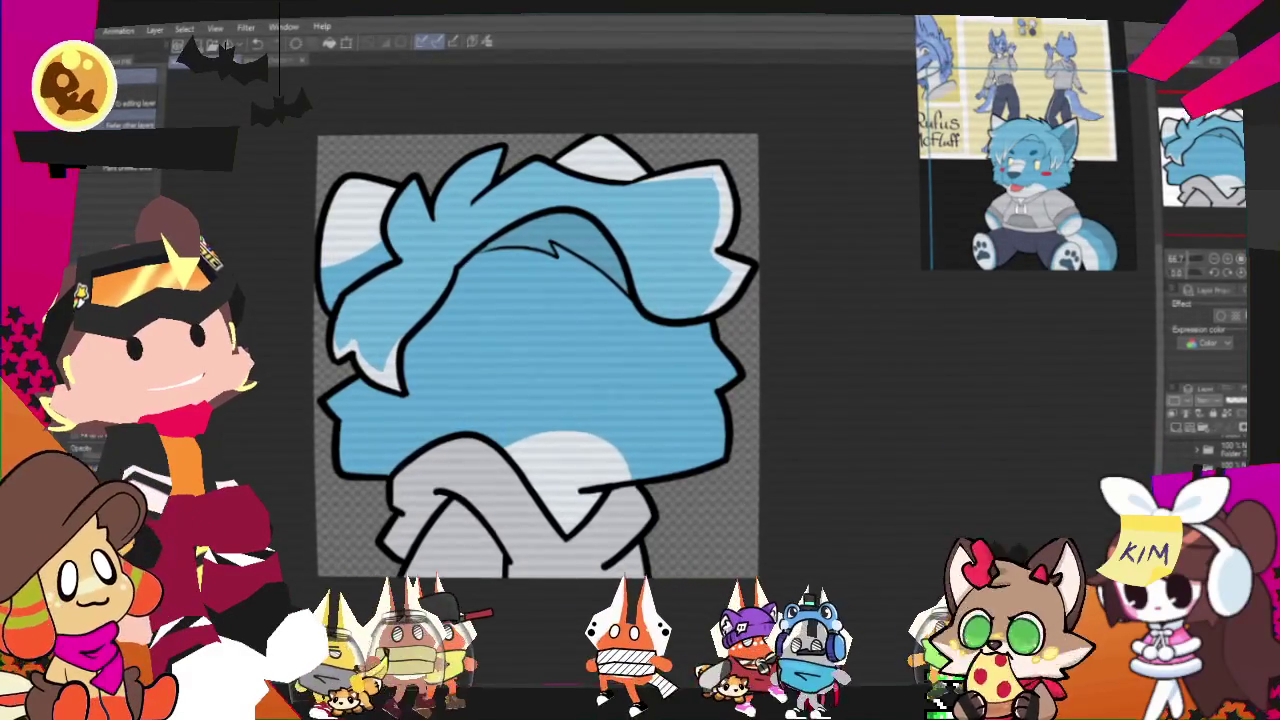
pyautogui.hotkey('alt', 'f')
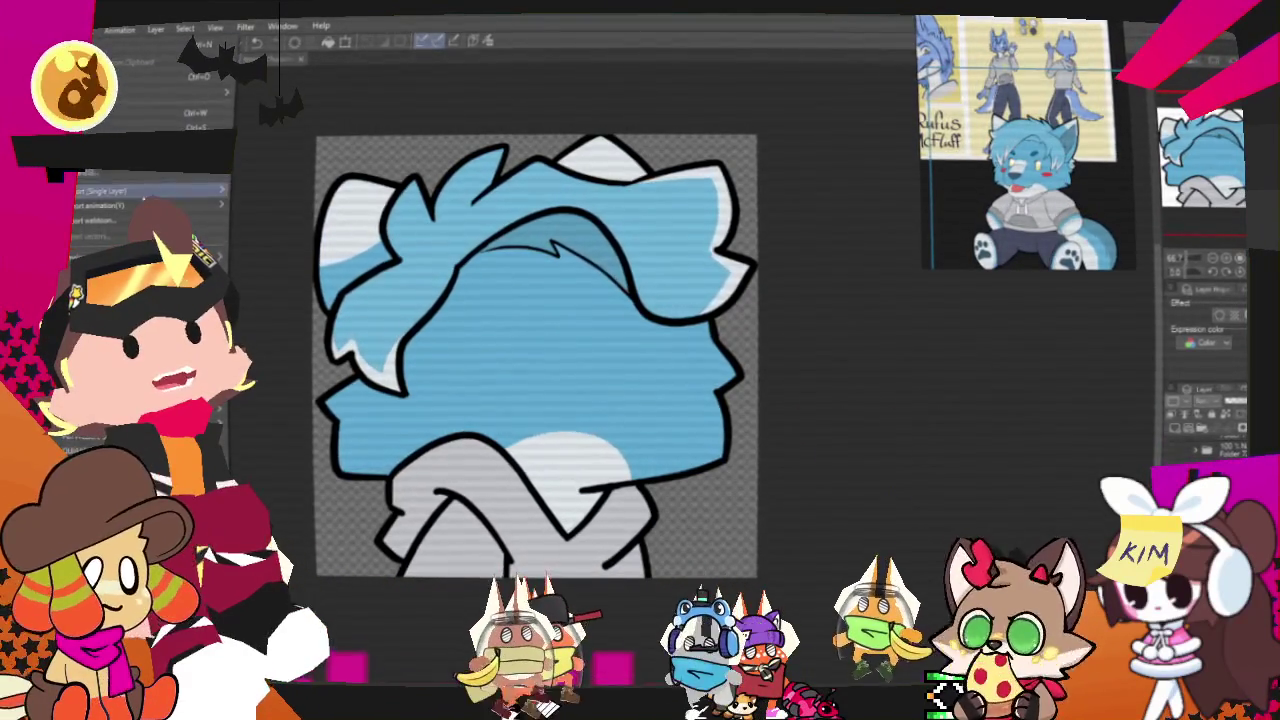
pyautogui.click(268, 227)
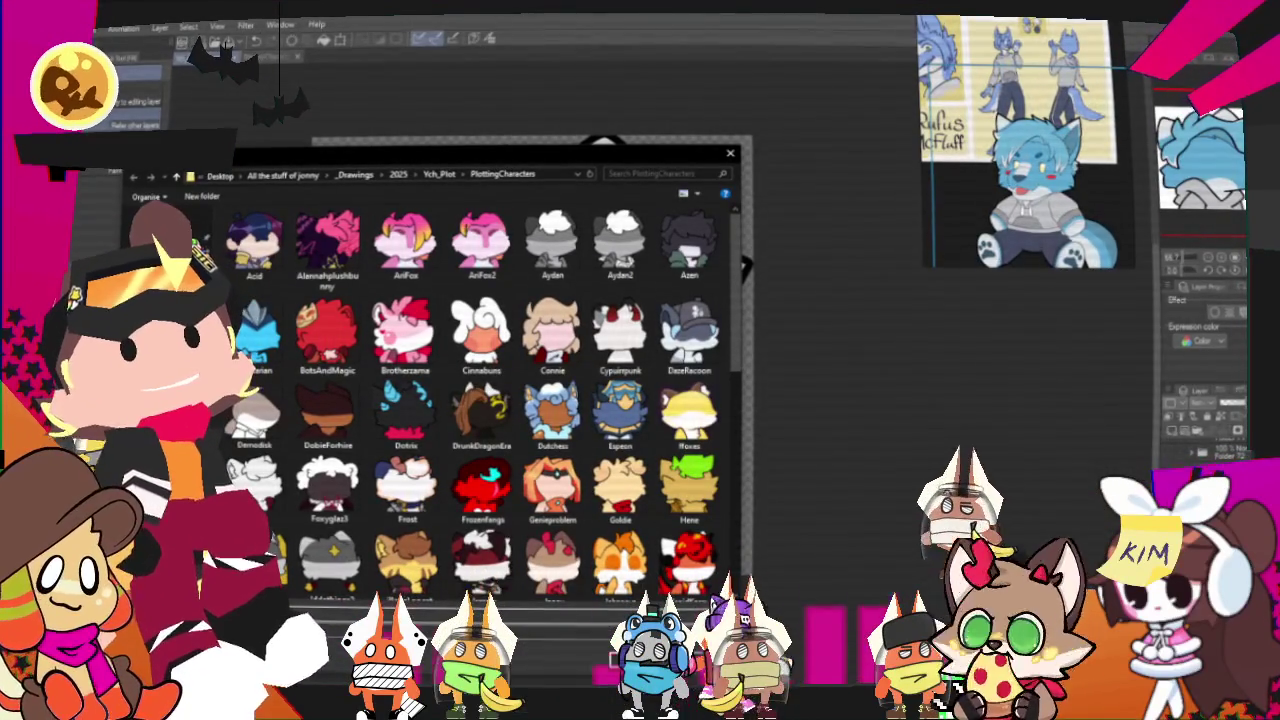
# Save the exported head image into the PlottingCharacters folder.
pyautogui.click(801, 213)
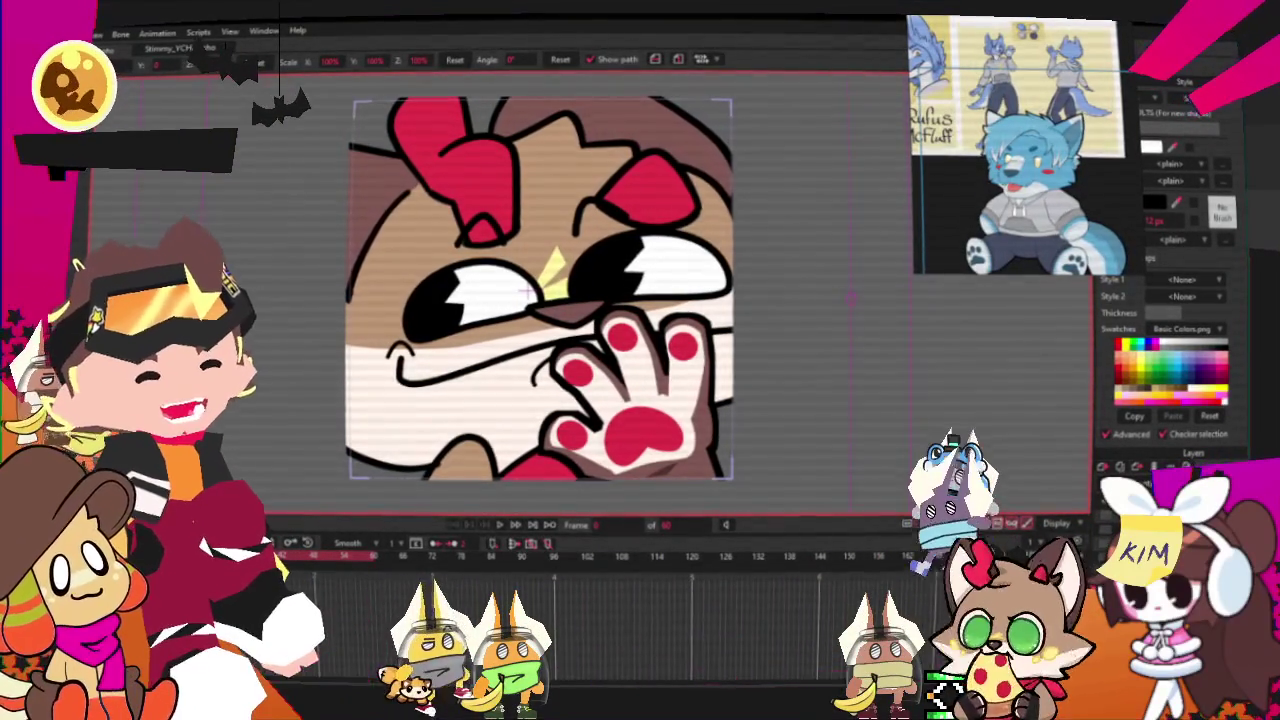
# Set the character image layer's source image to RufusWolf.
pyautogui.doubleClick(1160, 476)
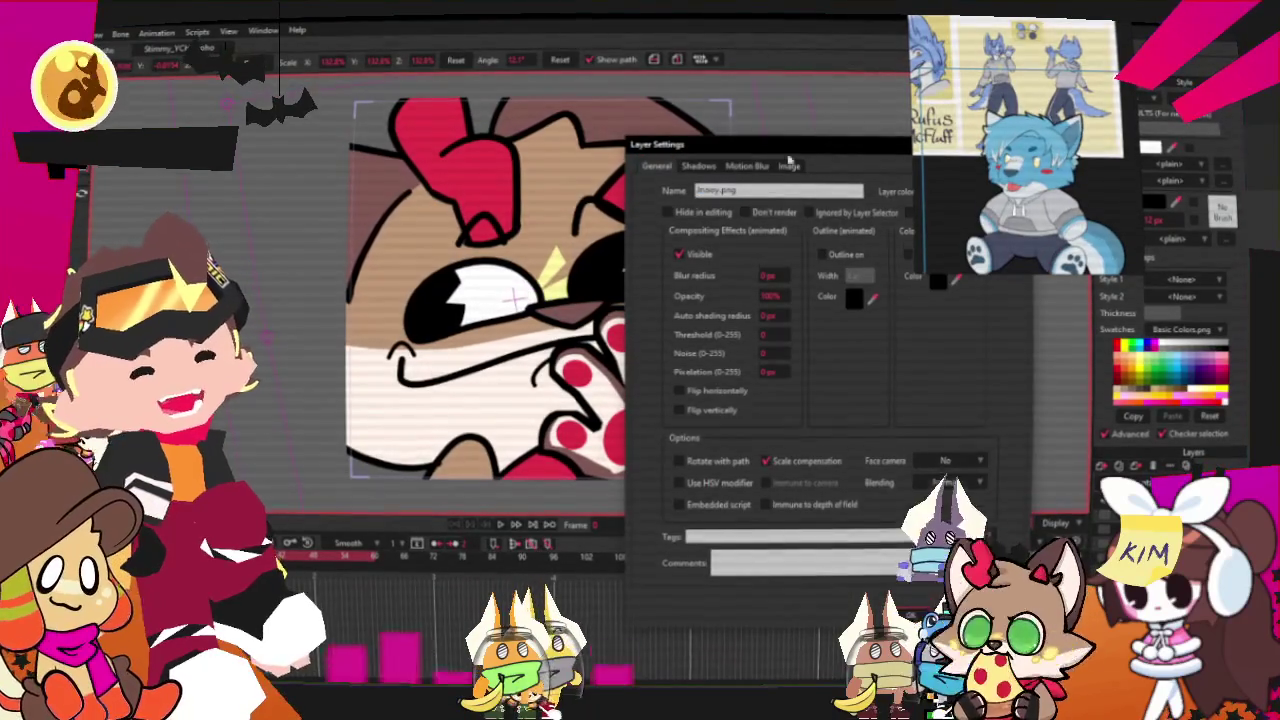
pyautogui.click(792, 167)
pyautogui.click(752, 212)
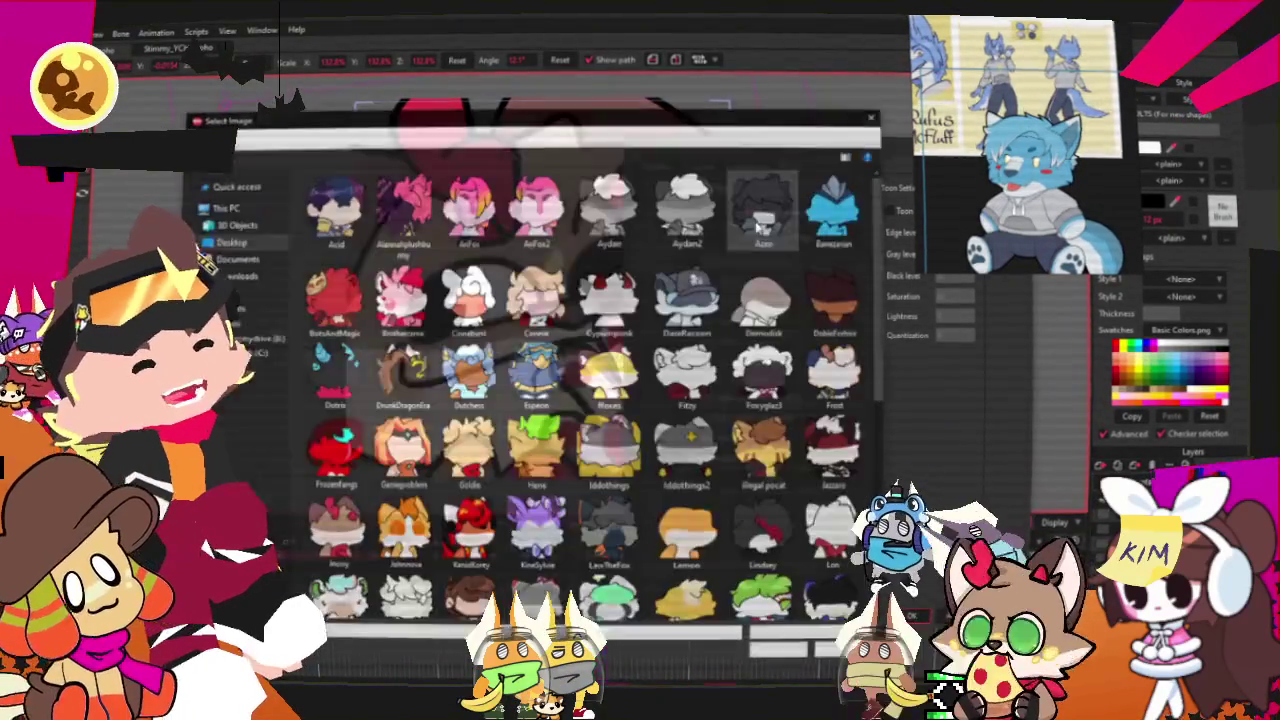
pyautogui.scroll(-5, 598, 412)
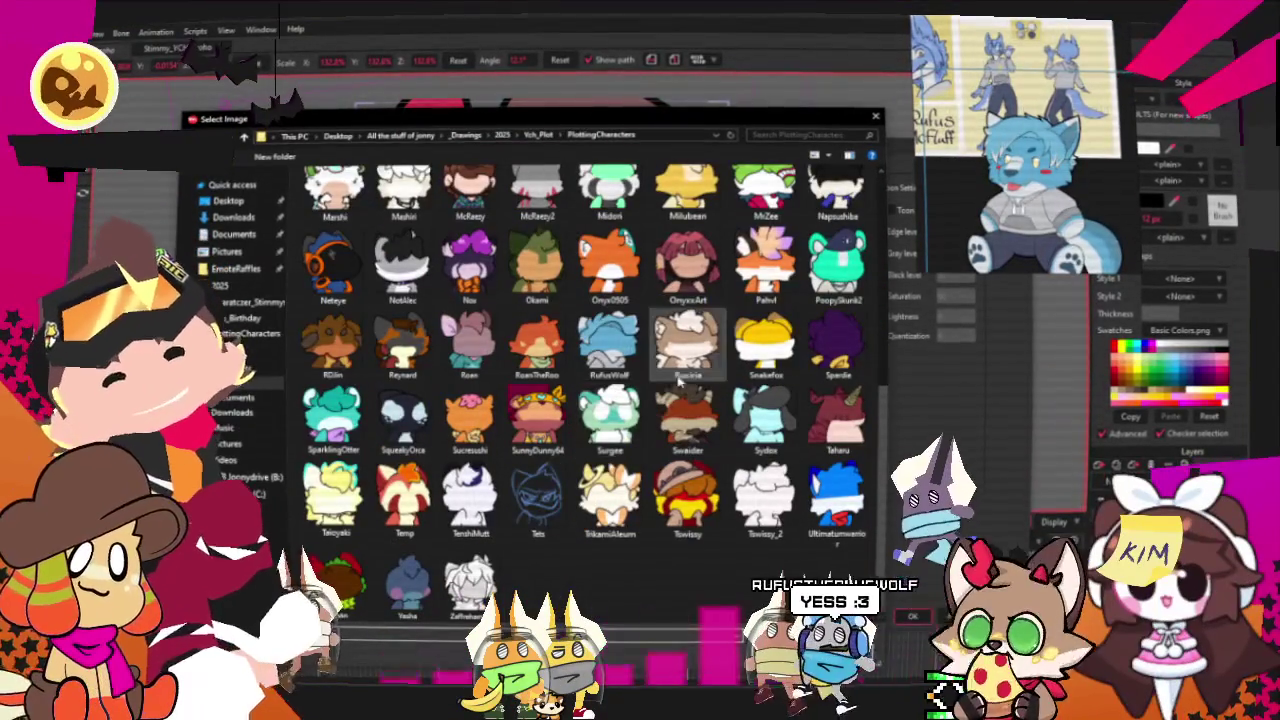
pyautogui.doubleClick(605, 415)
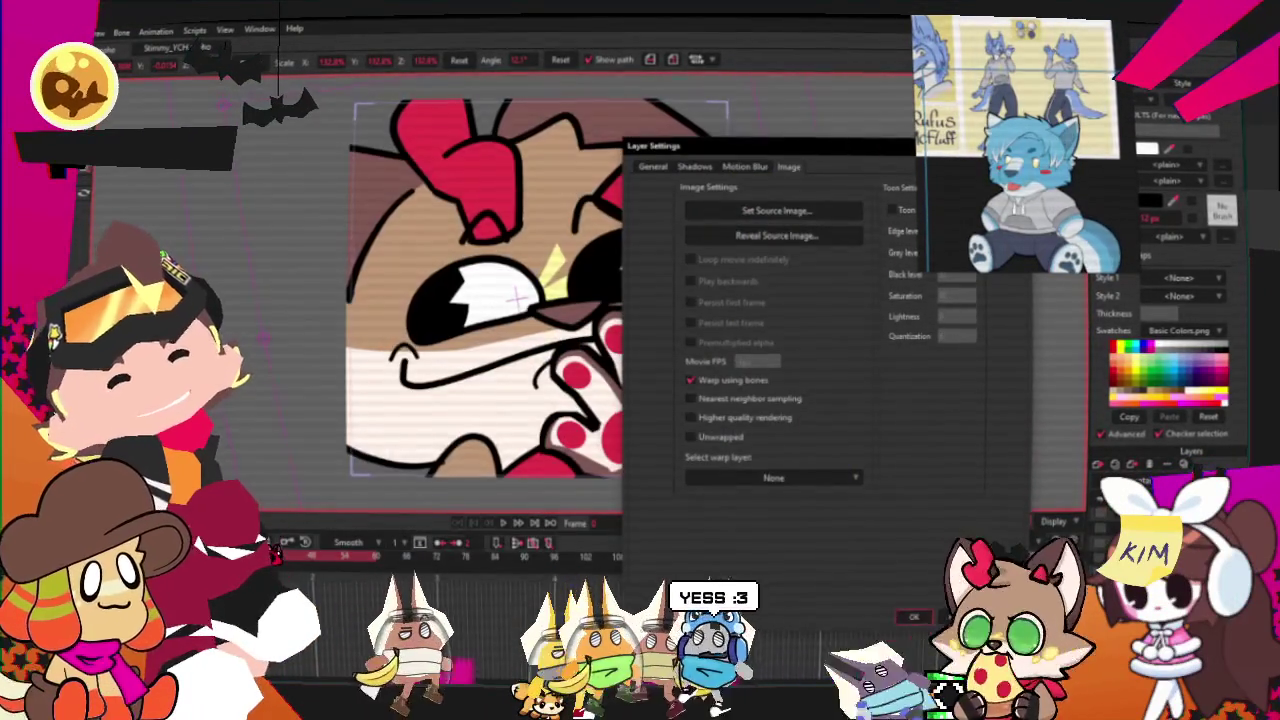
pyautogui.press('Return')
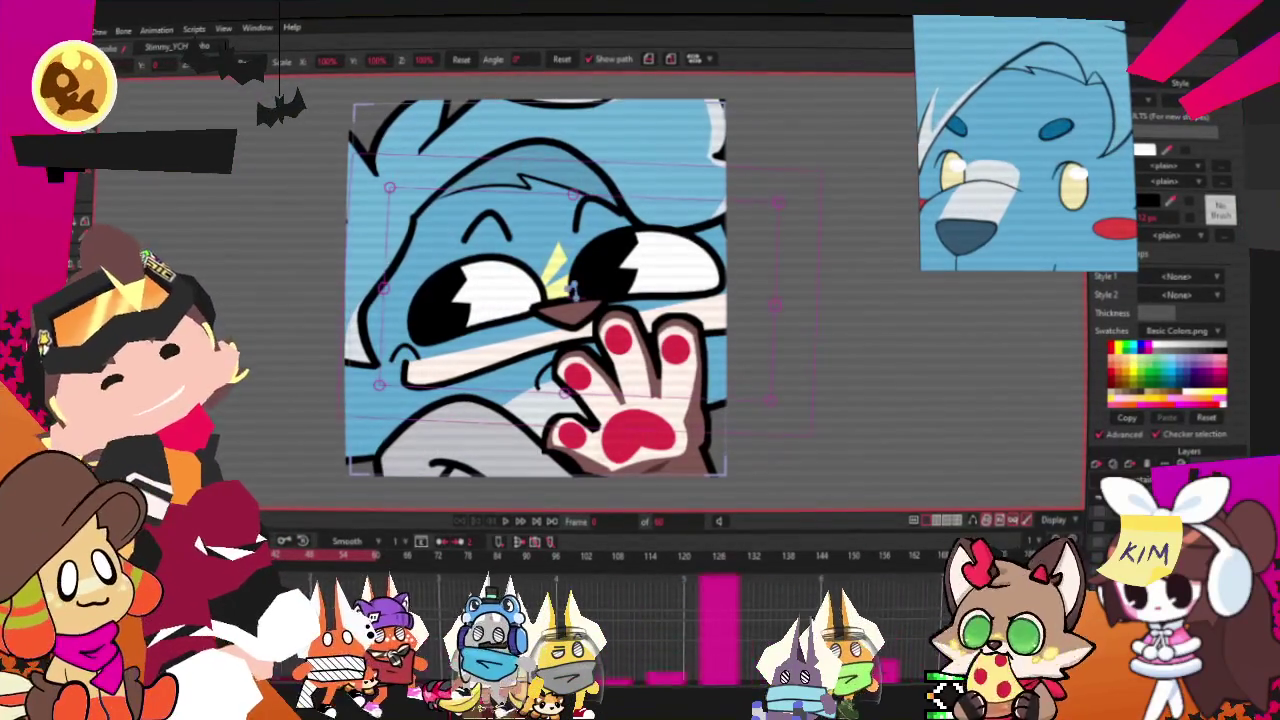
# Lasso around the wolf's nose and select its yellow highlight shape.
pyautogui.scroll(2, 508, 311)
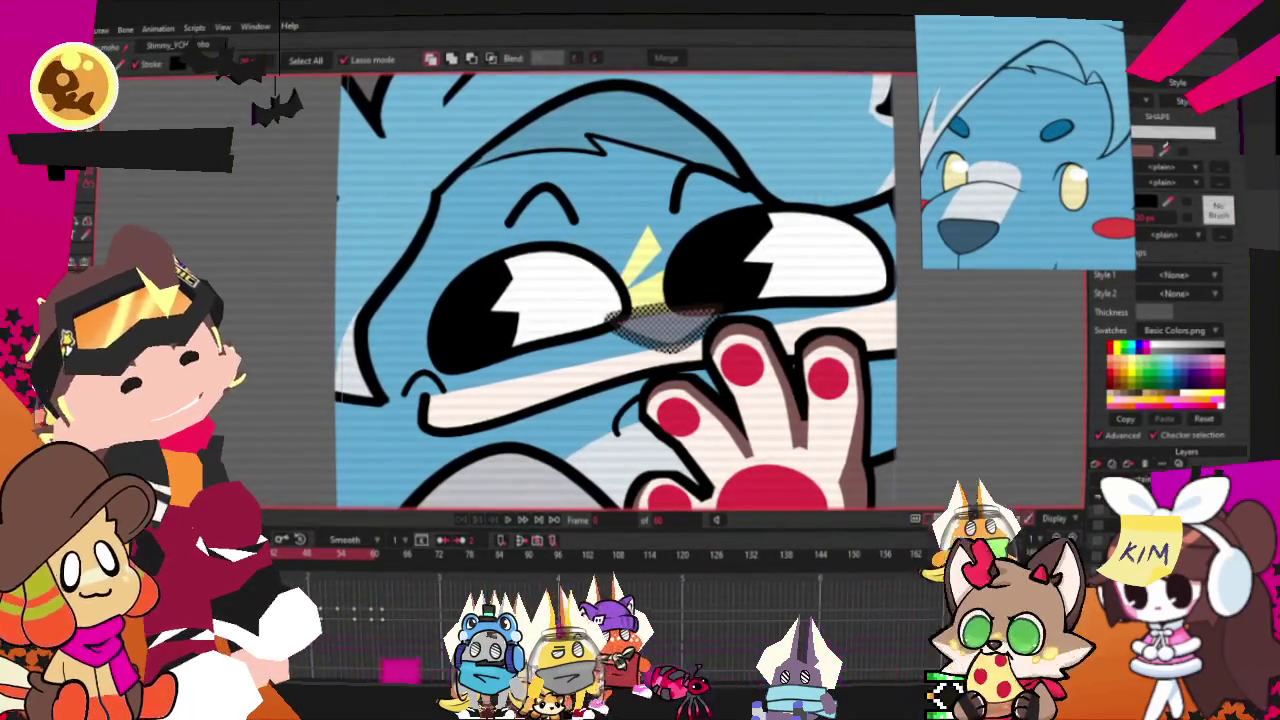
pyautogui.moveTo(607, 398); pyautogui.dragTo(592, 392)
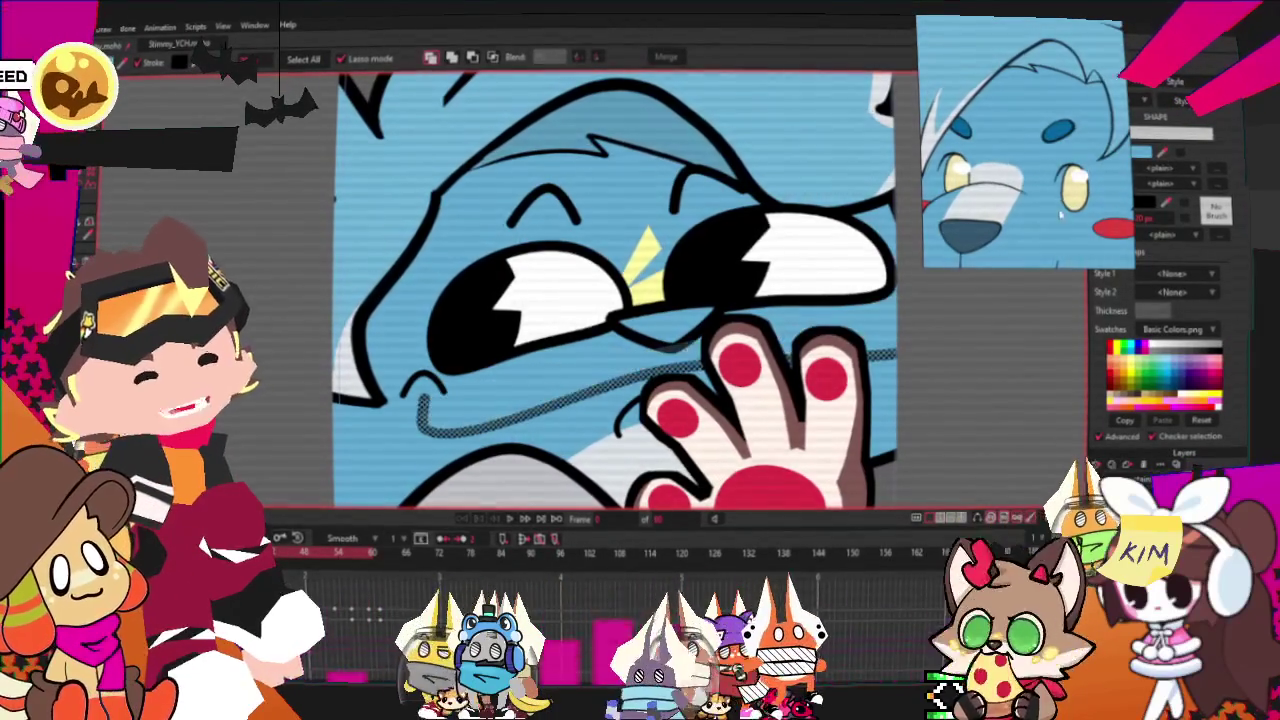
pyautogui.scroll(2, 589, 355)
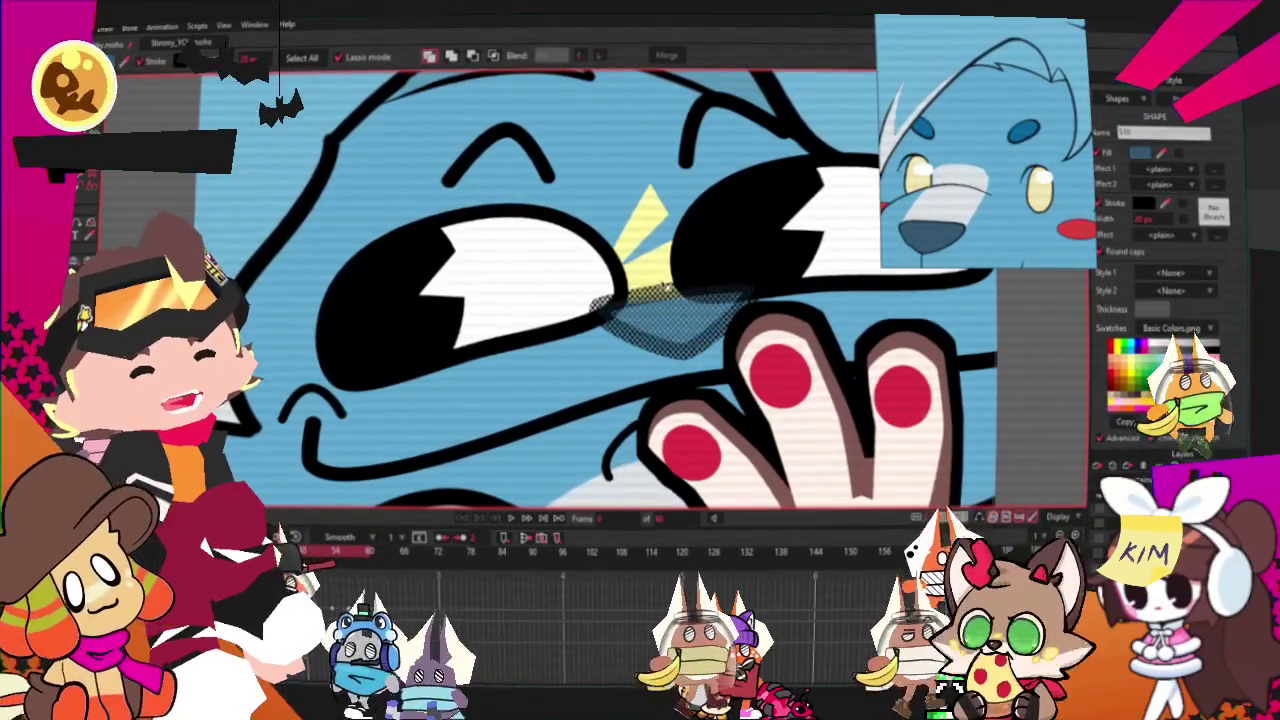
pyautogui.click(640, 222)
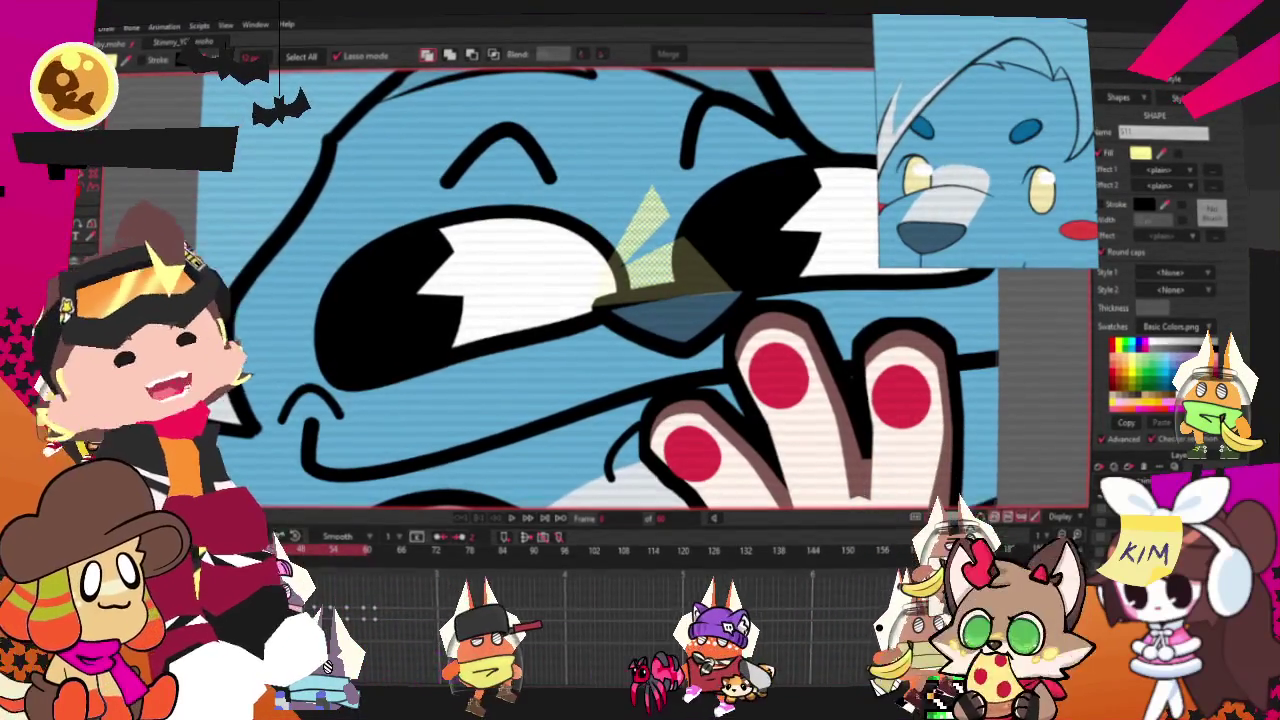
# Curve the nose highlight's triangle points into an oval, then reselect the shape.
pyautogui.press('g')
pyautogui.scroll(2, 640, 260)
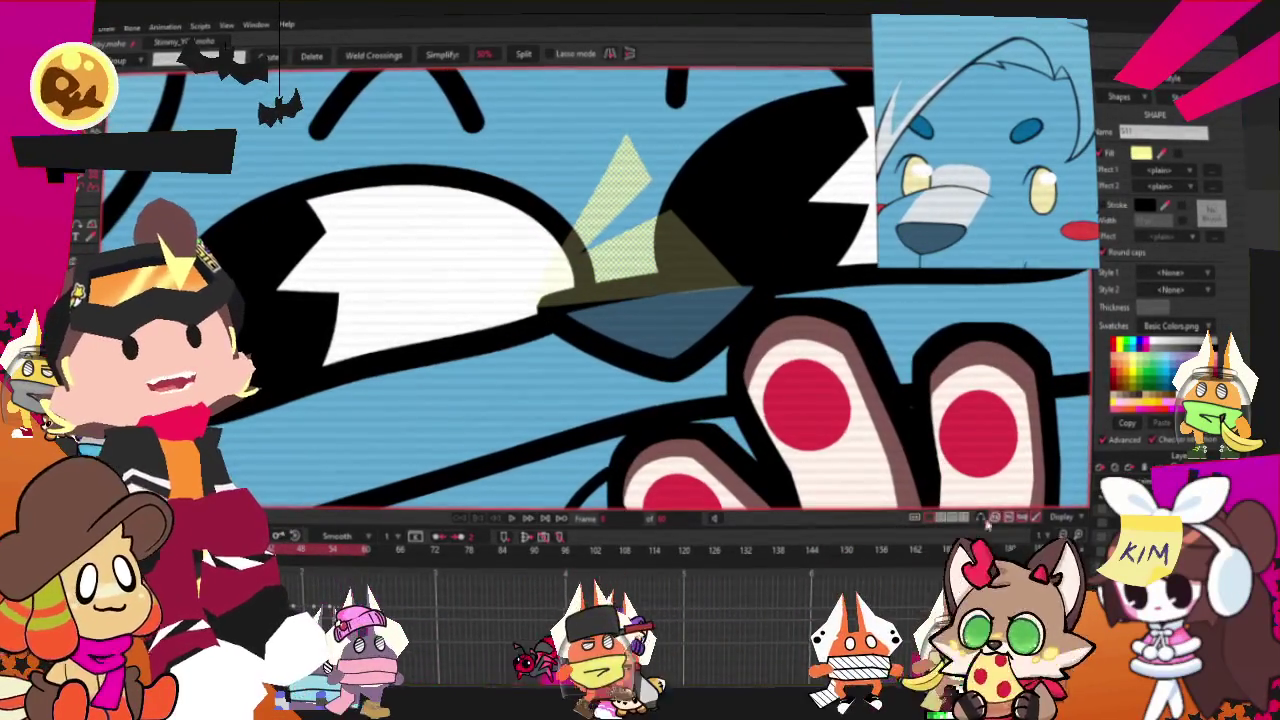
pyautogui.scroll(-2, 640, 260)
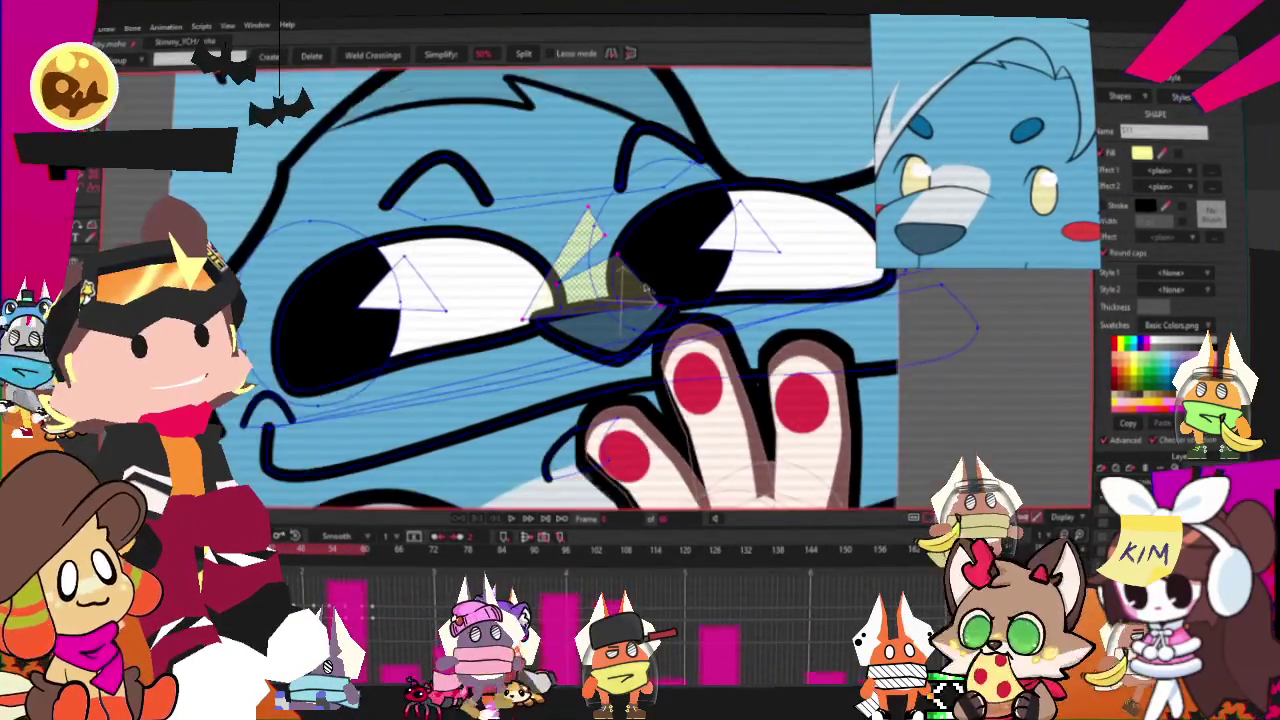
pyautogui.scroll(2, 560, 300)
pyautogui.click(555, 289)
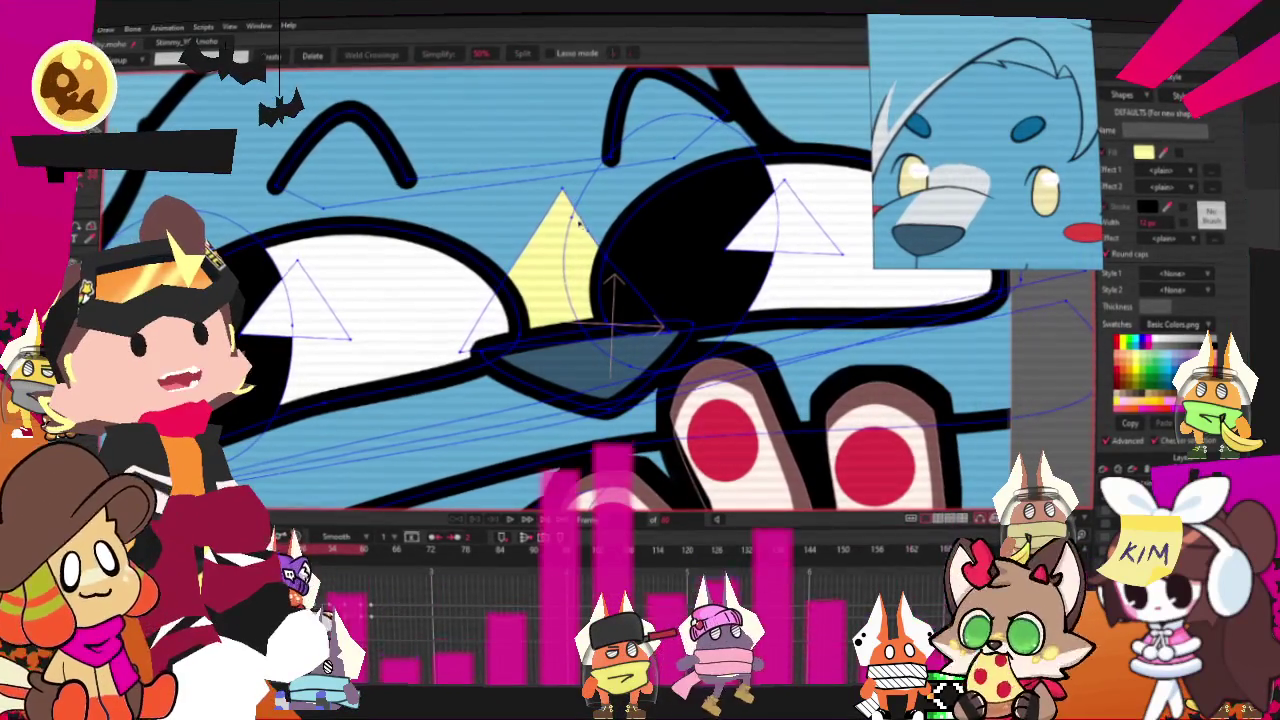
pyautogui.press('c')
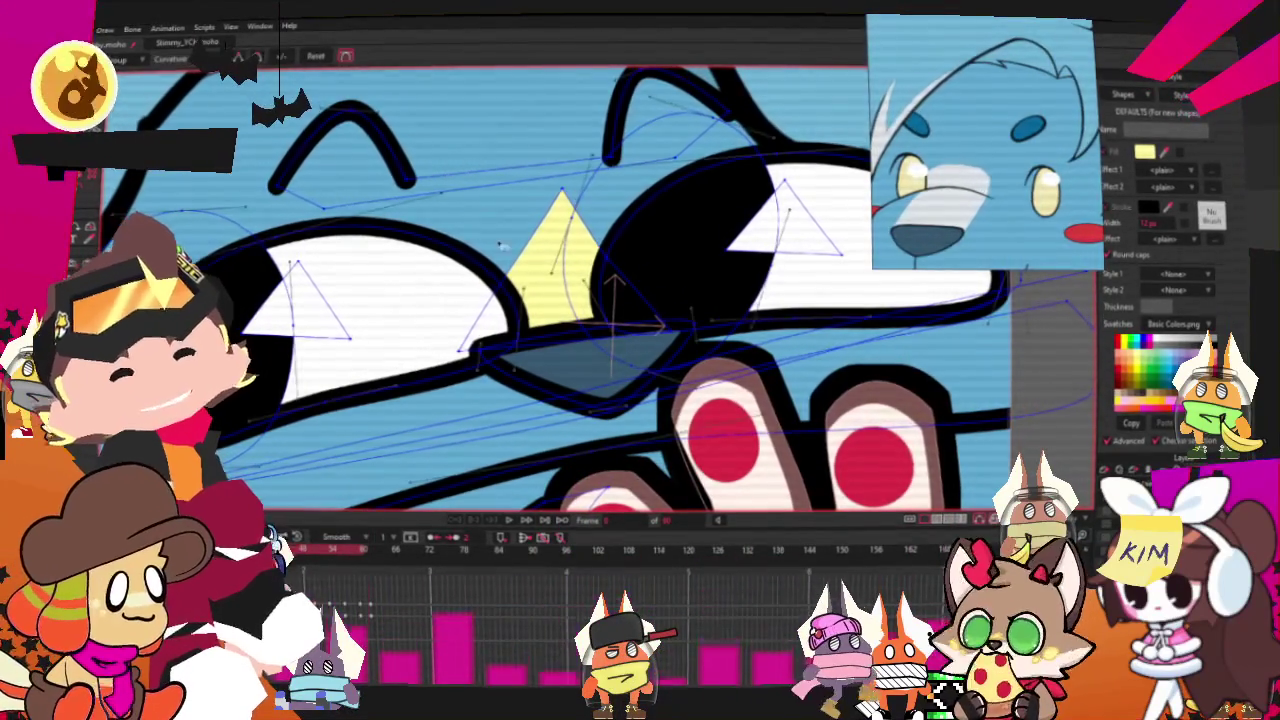
pyautogui.moveTo(636, 207); pyautogui.dragTo(1022, 240)
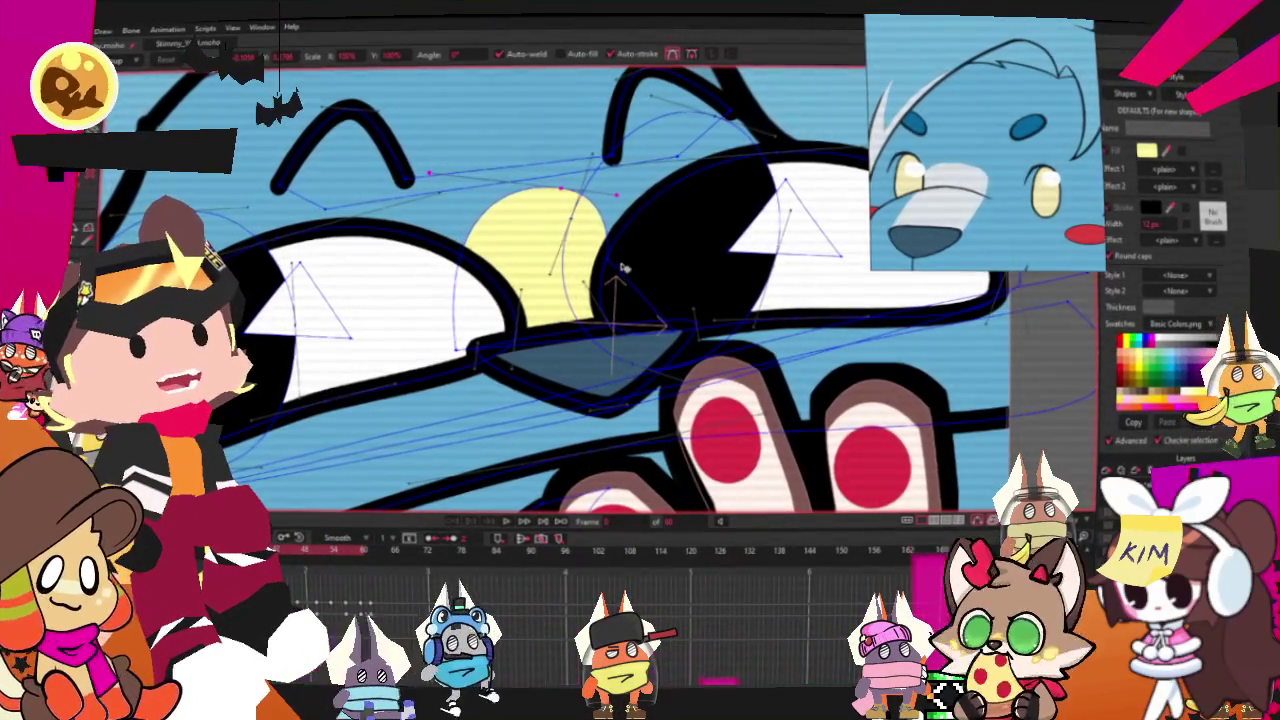
pyautogui.moveTo(623, 266); pyautogui.dragTo(640, 318)
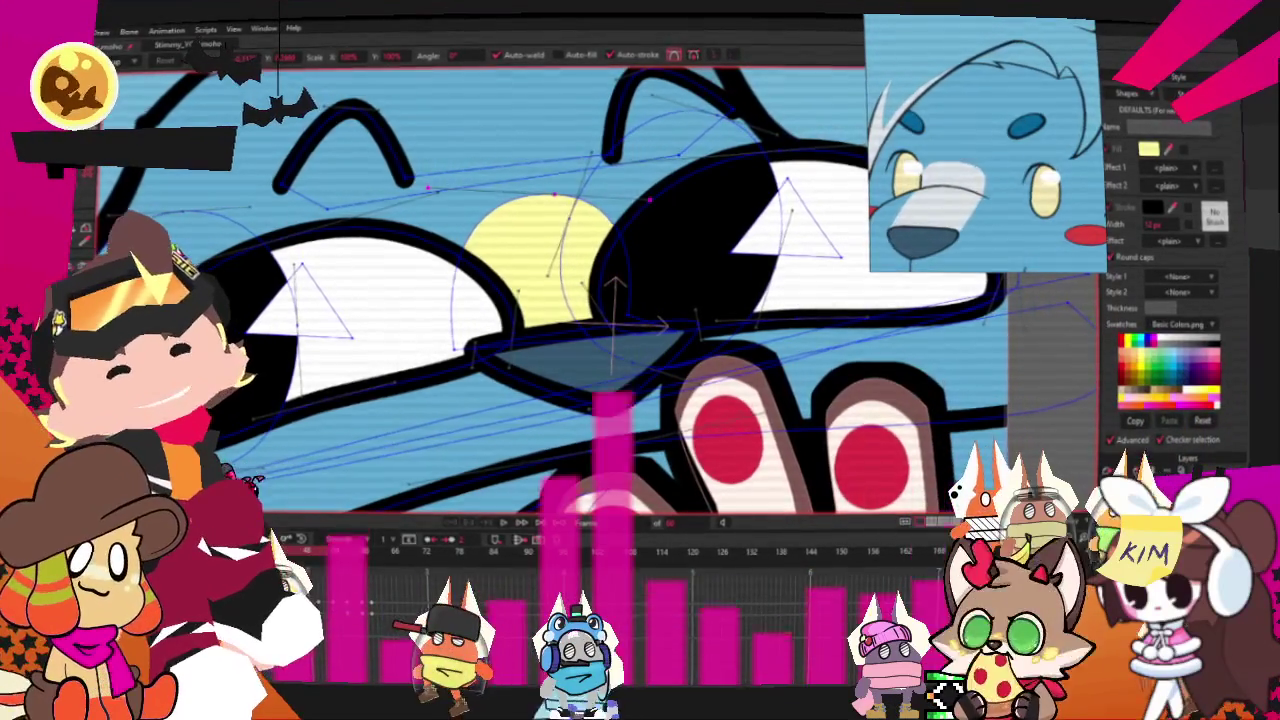
pyautogui.press('q')
pyautogui.click(523, 271)
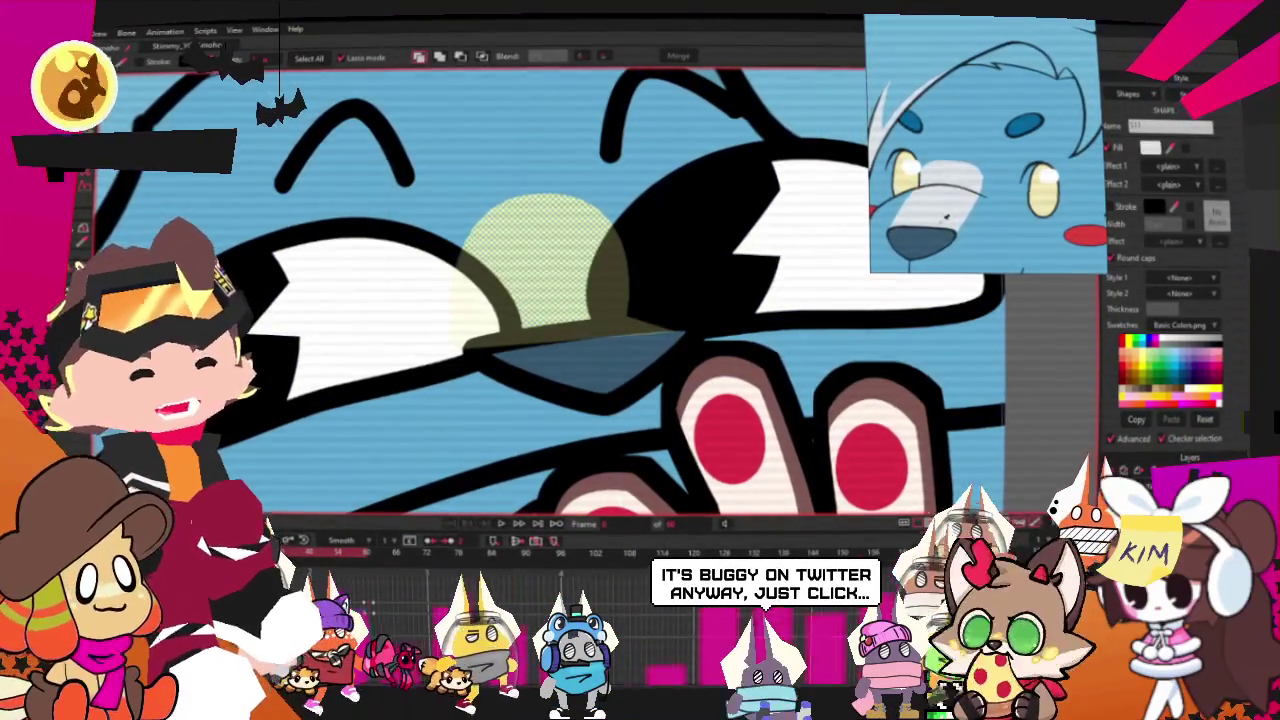
pyautogui.scroll(-5, 686, 311)
# Zoom the reference view onto the Rufus McFluff sheet's blue-padded paw.
pyautogui.scroll(3, 650, 295)
pyautogui.scroll(-1, 600, 275)
pyautogui.scroll(1, 555, 258)
pyautogui.scroll(-2, 580, 270)
pyautogui.scroll(2, 660, 285)
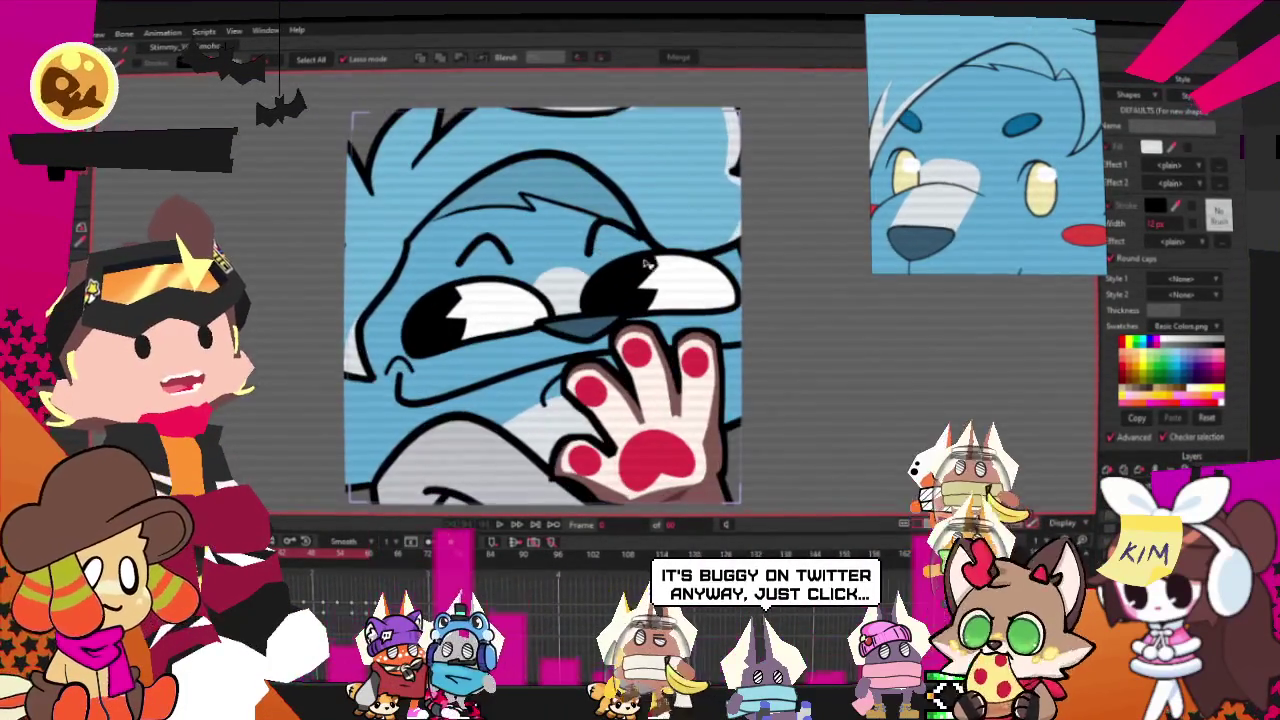
pyautogui.scroll(-3, 1015, 171)
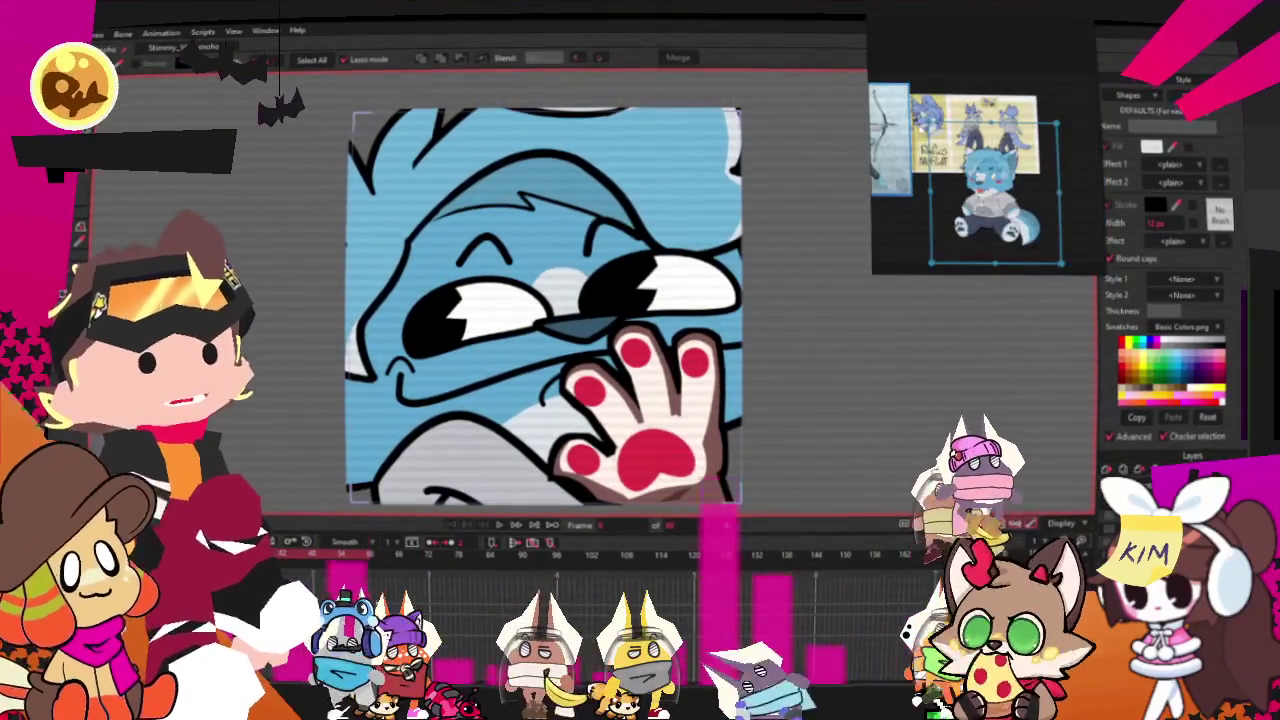
pyautogui.scroll(2, 1000, 160)
pyautogui.scroll(1, 1000, 160)
pyautogui.scroll(-1, 1000, 160)
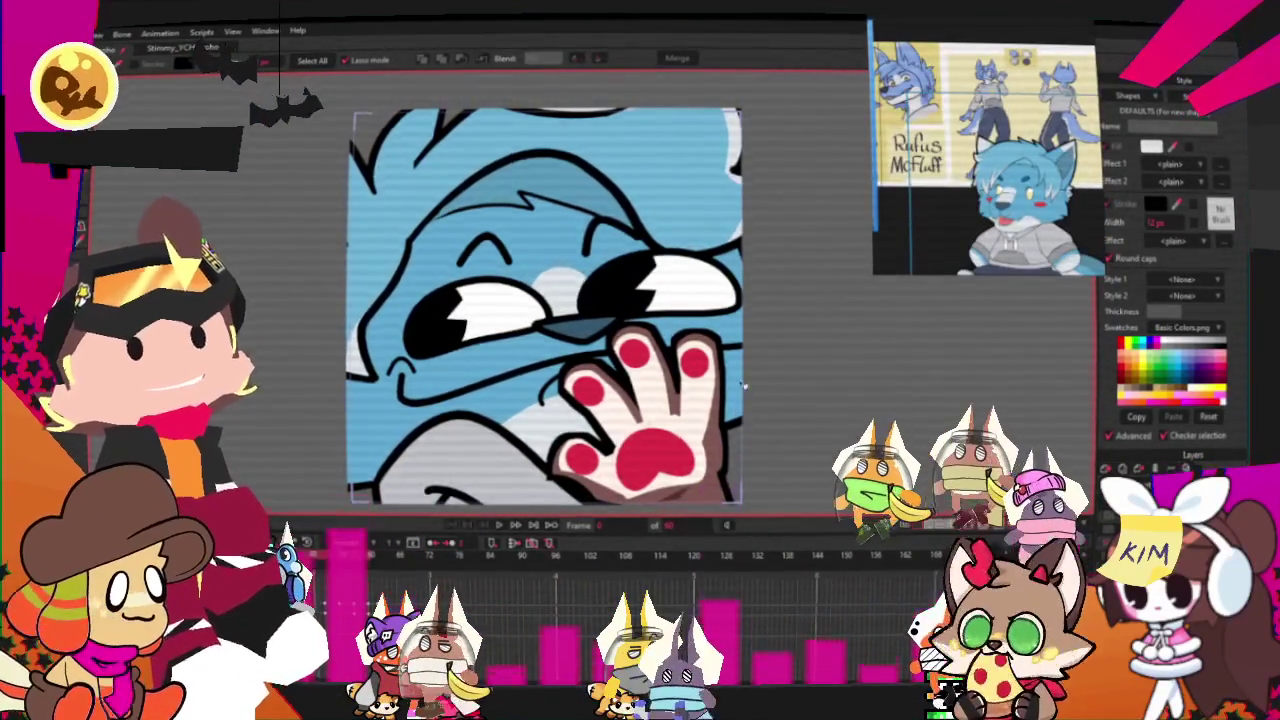
pyautogui.scroll(1, 621, 314)
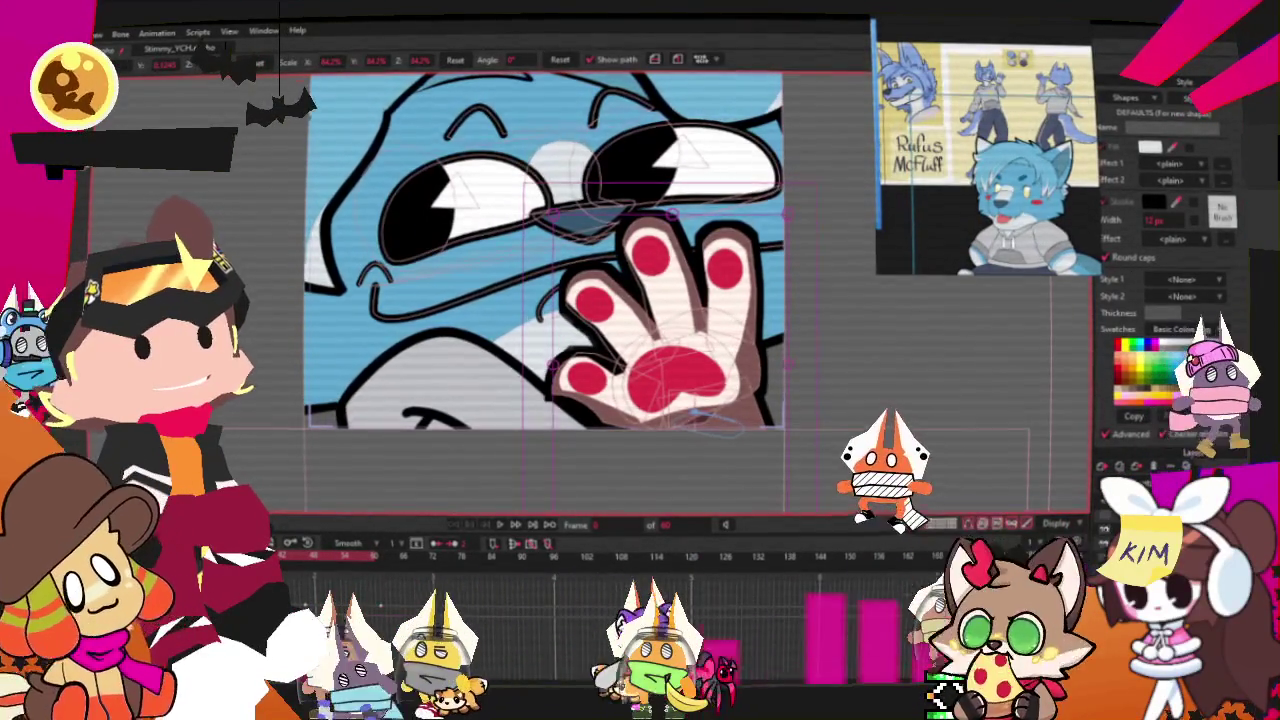
pyautogui.press('0')
pyautogui.scroll(1, 790, 370)
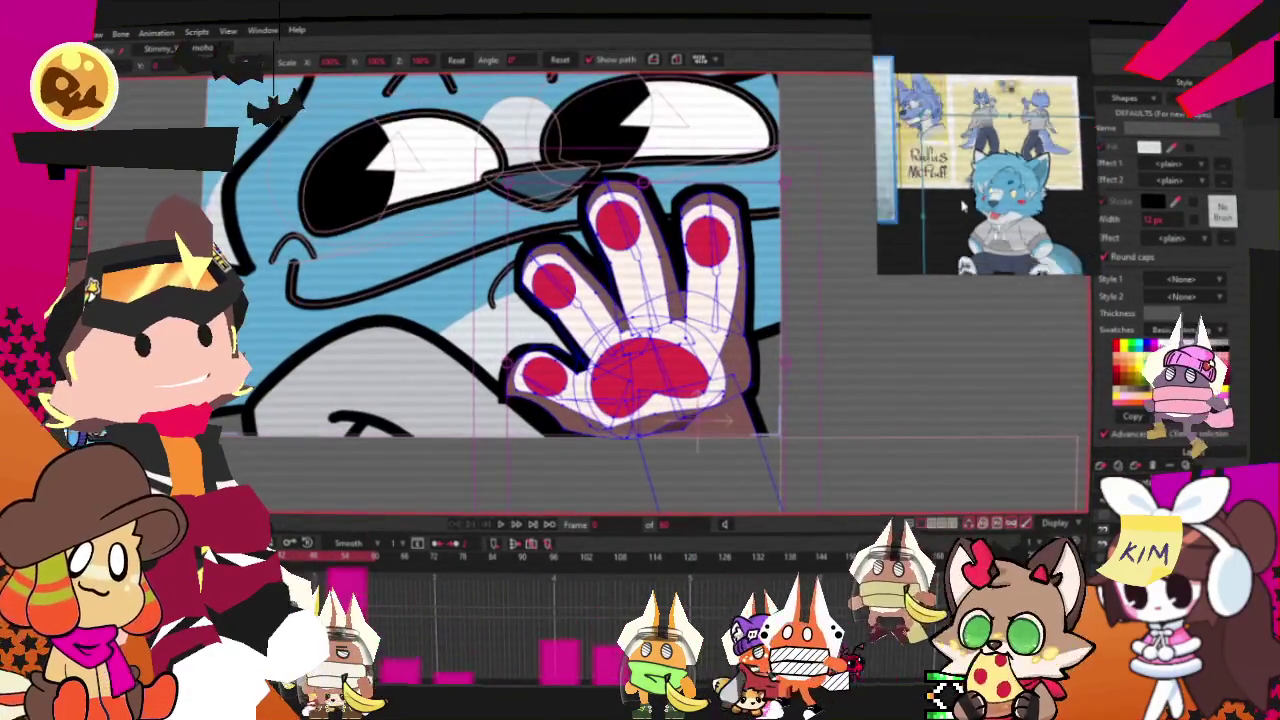
pyautogui.scroll(3, 950, 207)
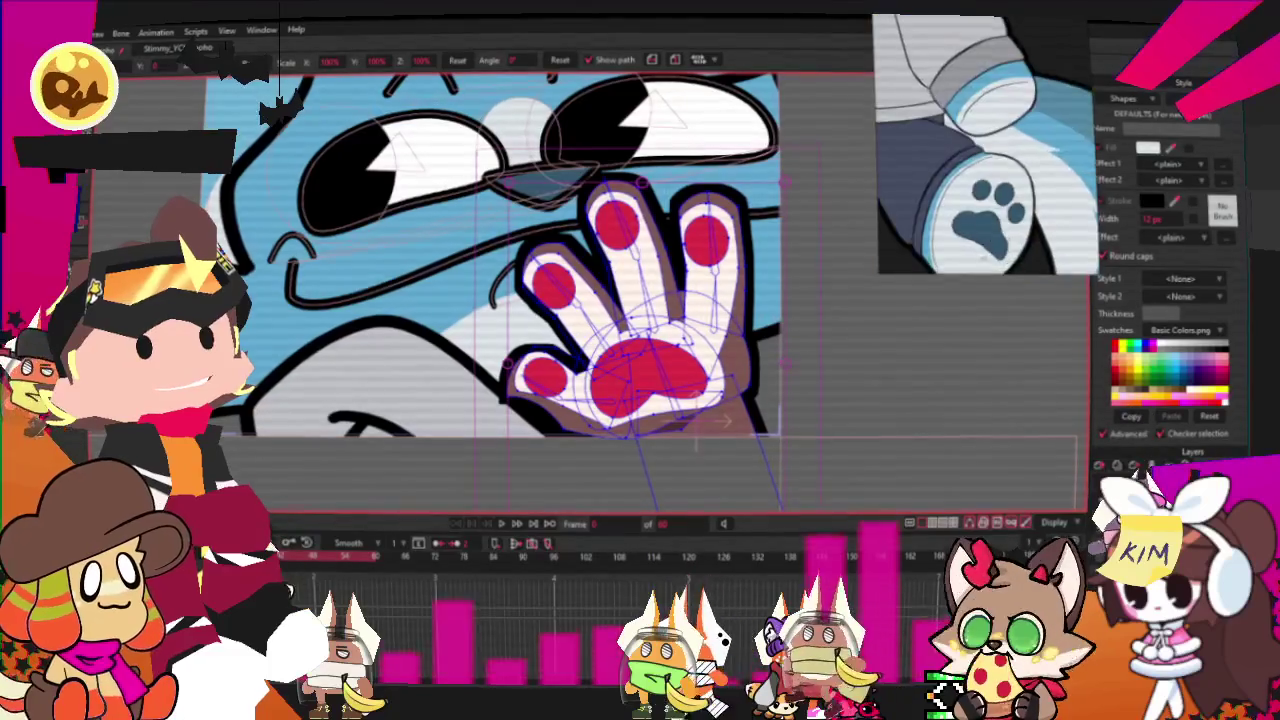
pyautogui.scroll(1, 950, 207)
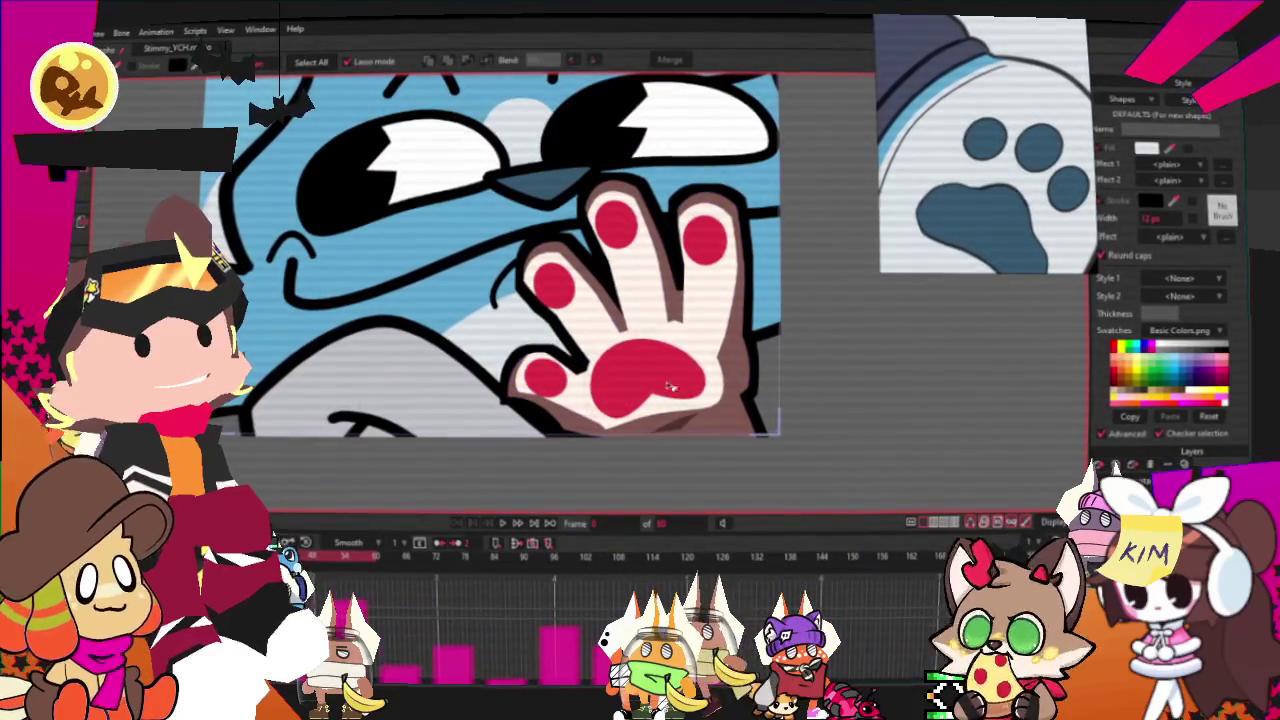
# Fill the red paw pads with blue, then select the pink finger and palm shapes.
pyautogui.click(670, 393)
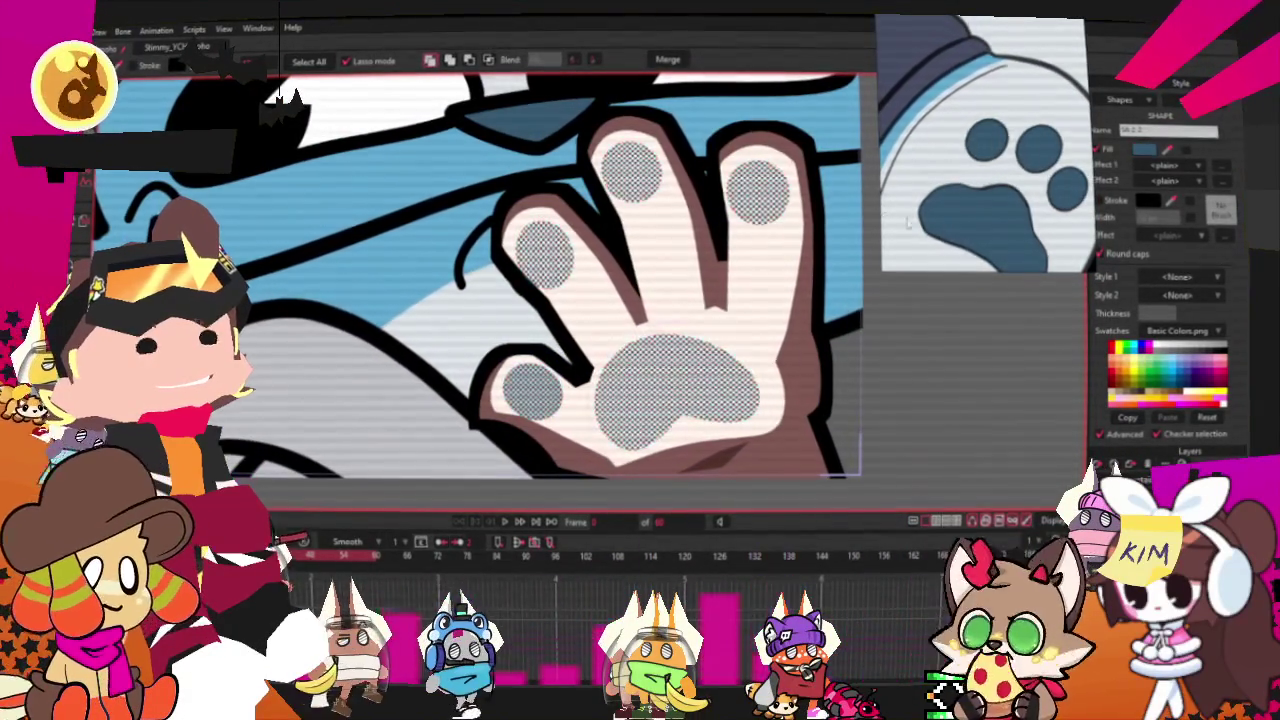
pyautogui.click(650, 262)
pyautogui.keyDown('shift'); pyautogui.click(740, 300); pyautogui.keyUp('shift')
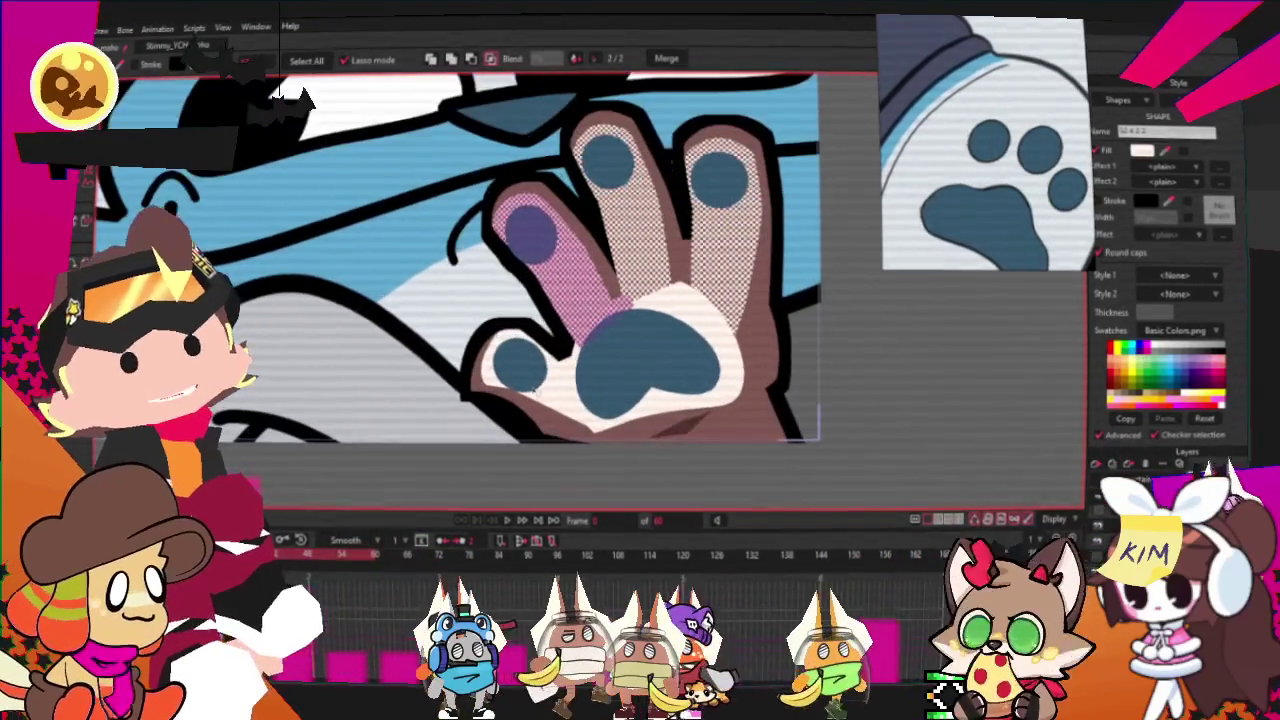
pyautogui.click(576, 384)
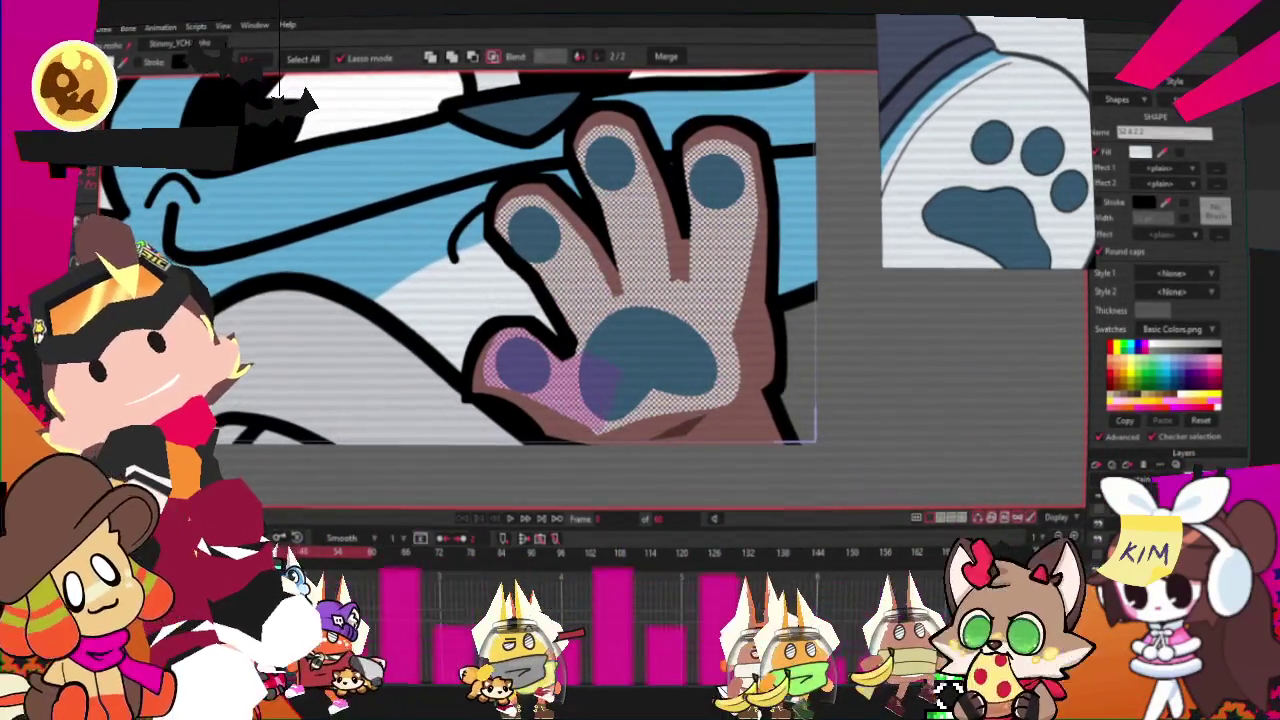
# Select the hand's brown shading shapes and the thin brown stroke along the finger.
pyautogui.click(748, 400)
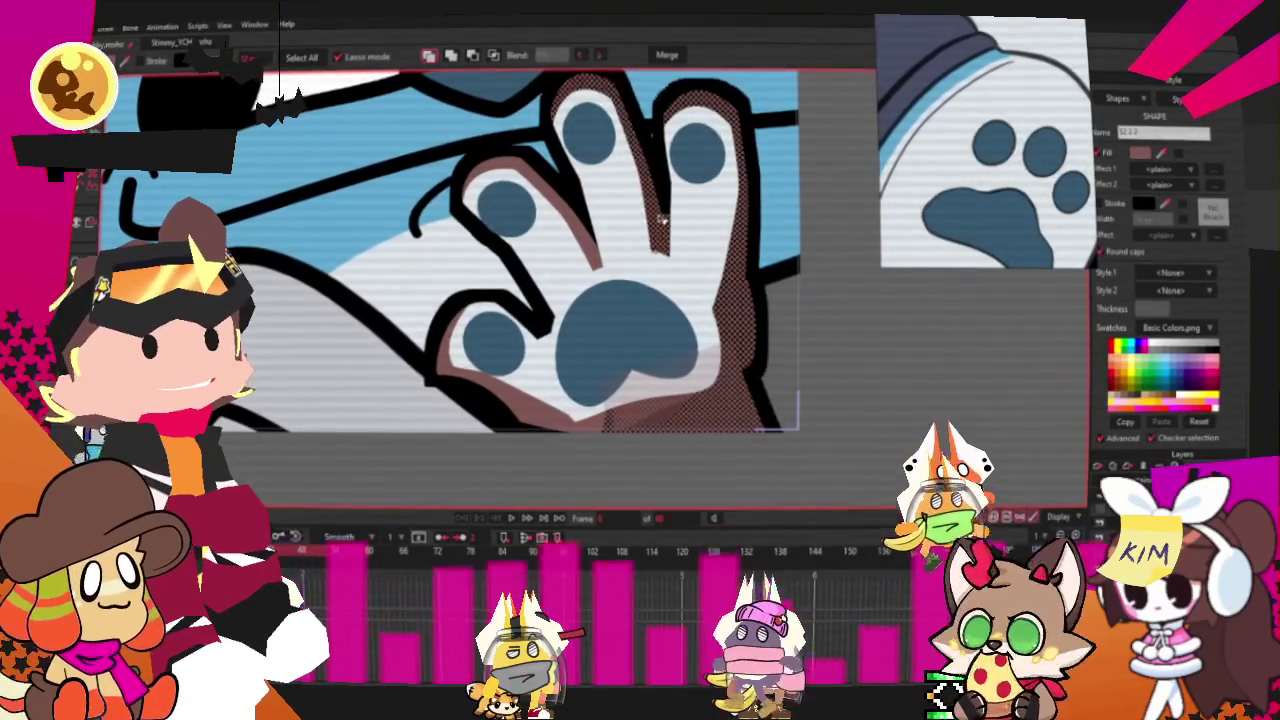
pyautogui.click(564, 201)
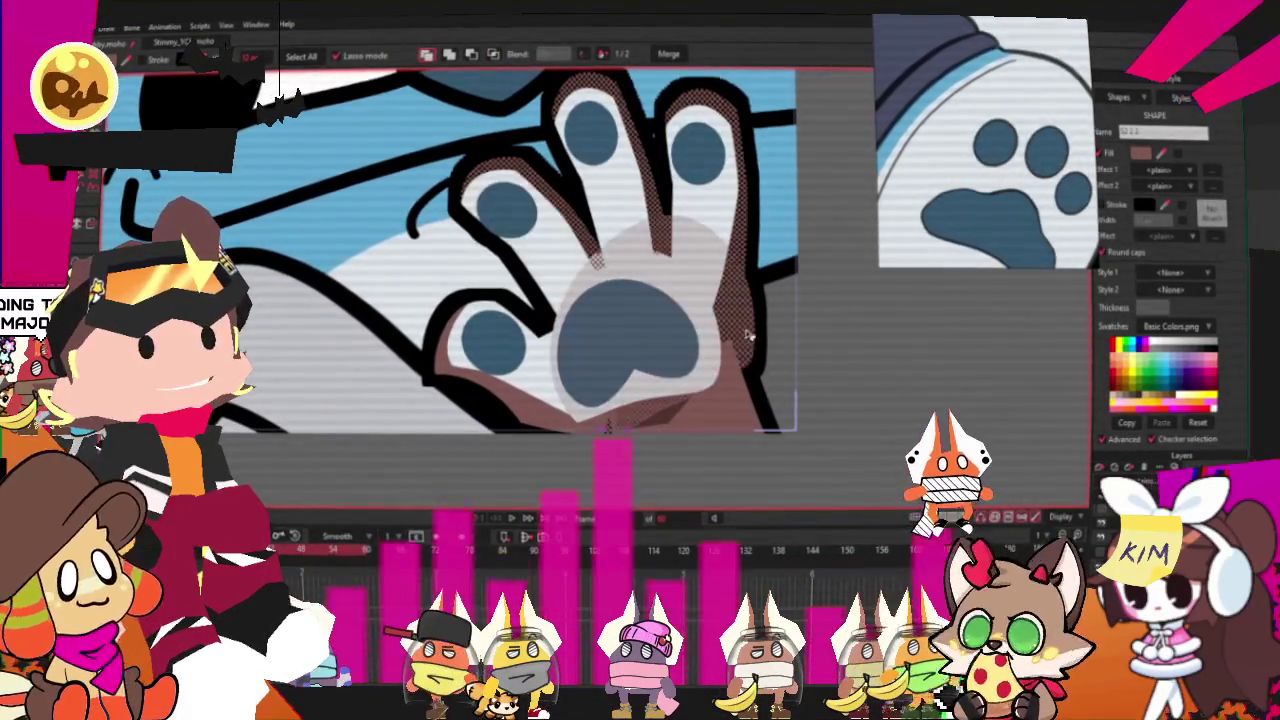
pyautogui.keyDown('shift'); pyautogui.click(729, 432); pyautogui.keyUp('shift')
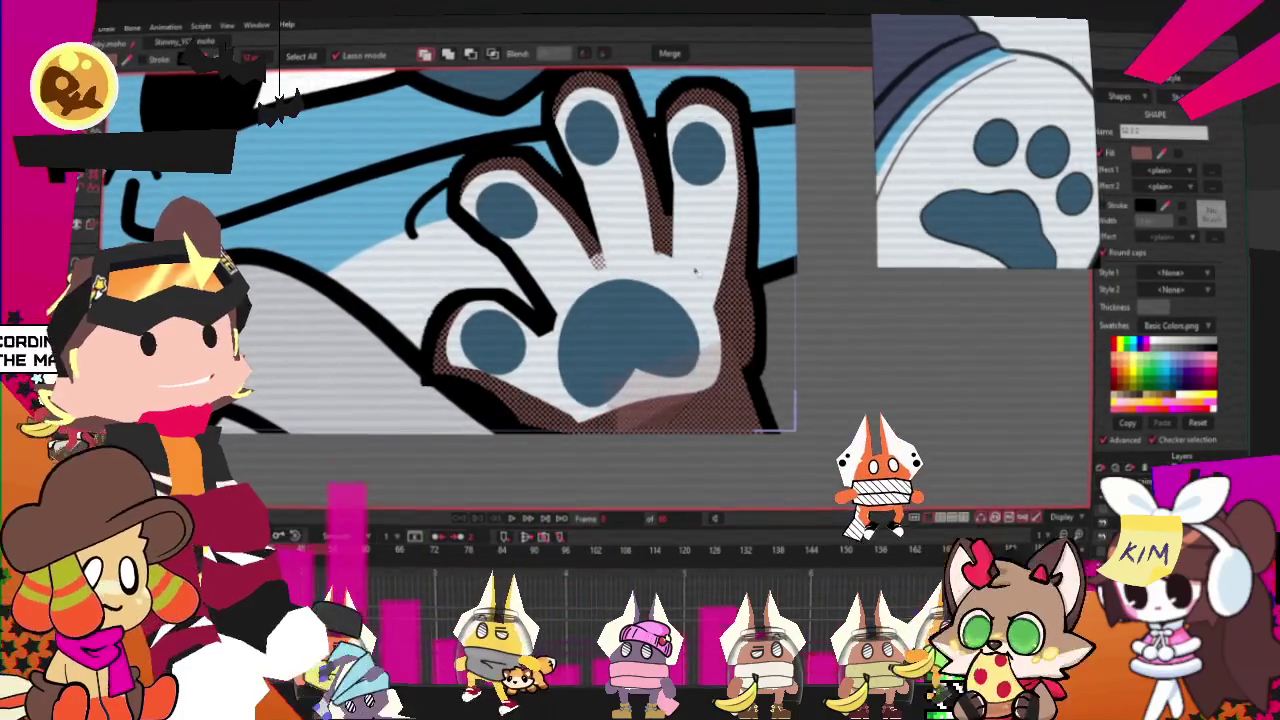
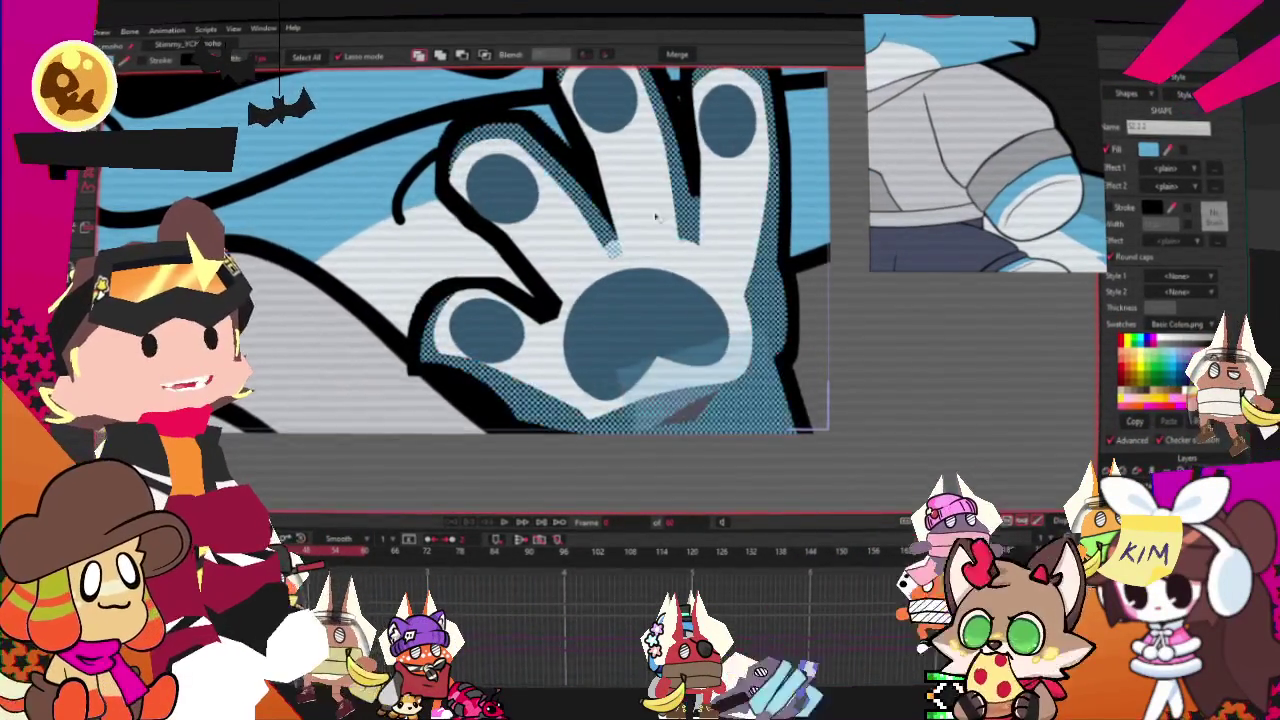
# Change the paw's fill to a slightly different light blue.
pyautogui.scroll(-4, 750, 293)
pyautogui.scroll(4, 750, 293)
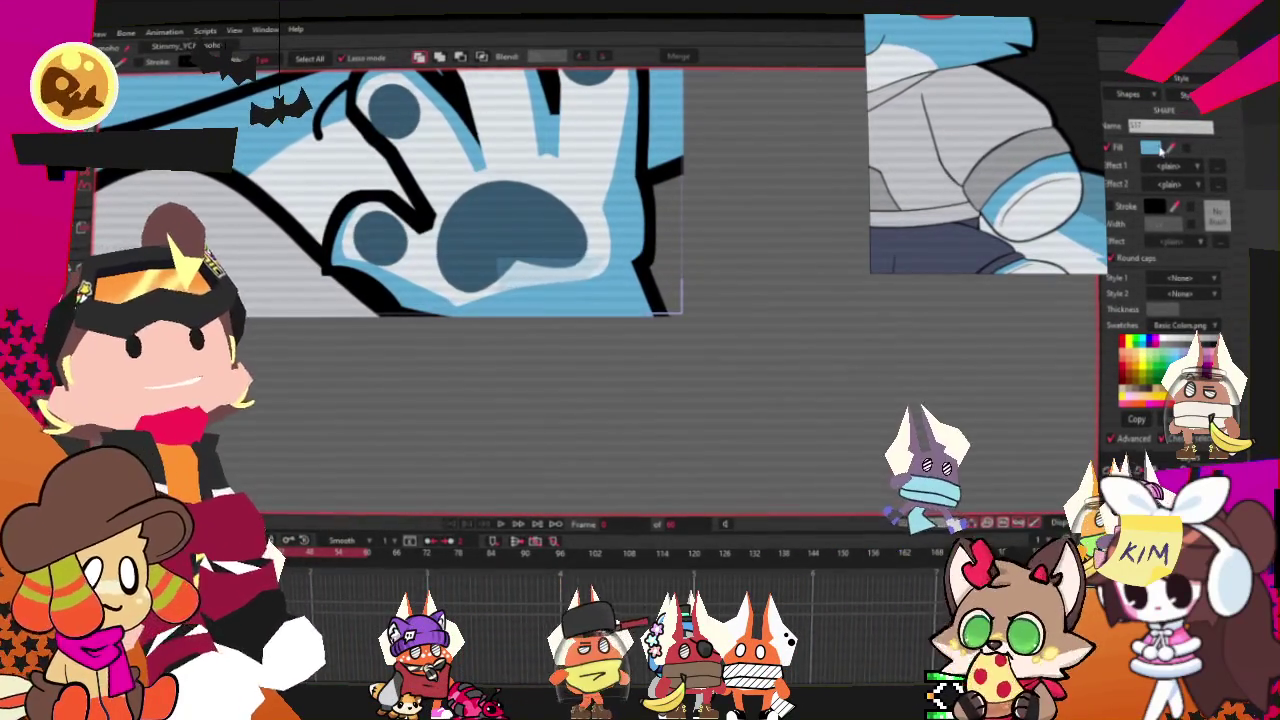
pyautogui.click(1163, 147)
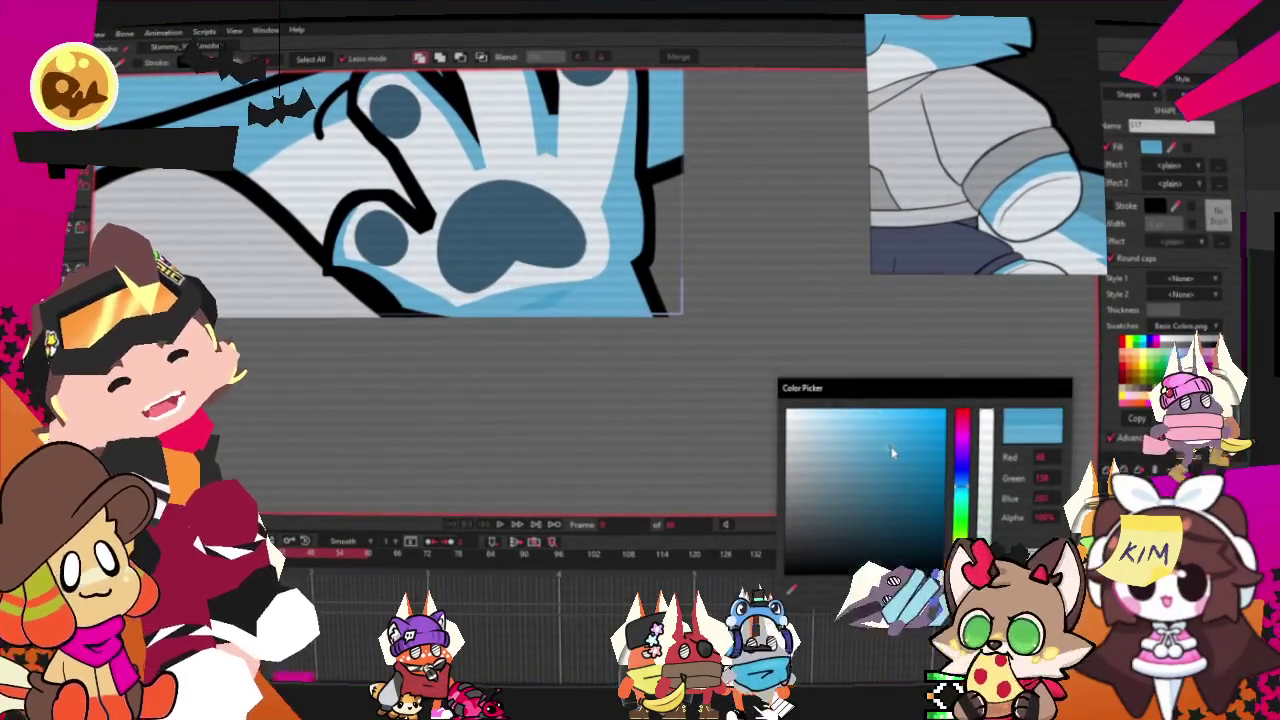
pyautogui.click(898, 460)
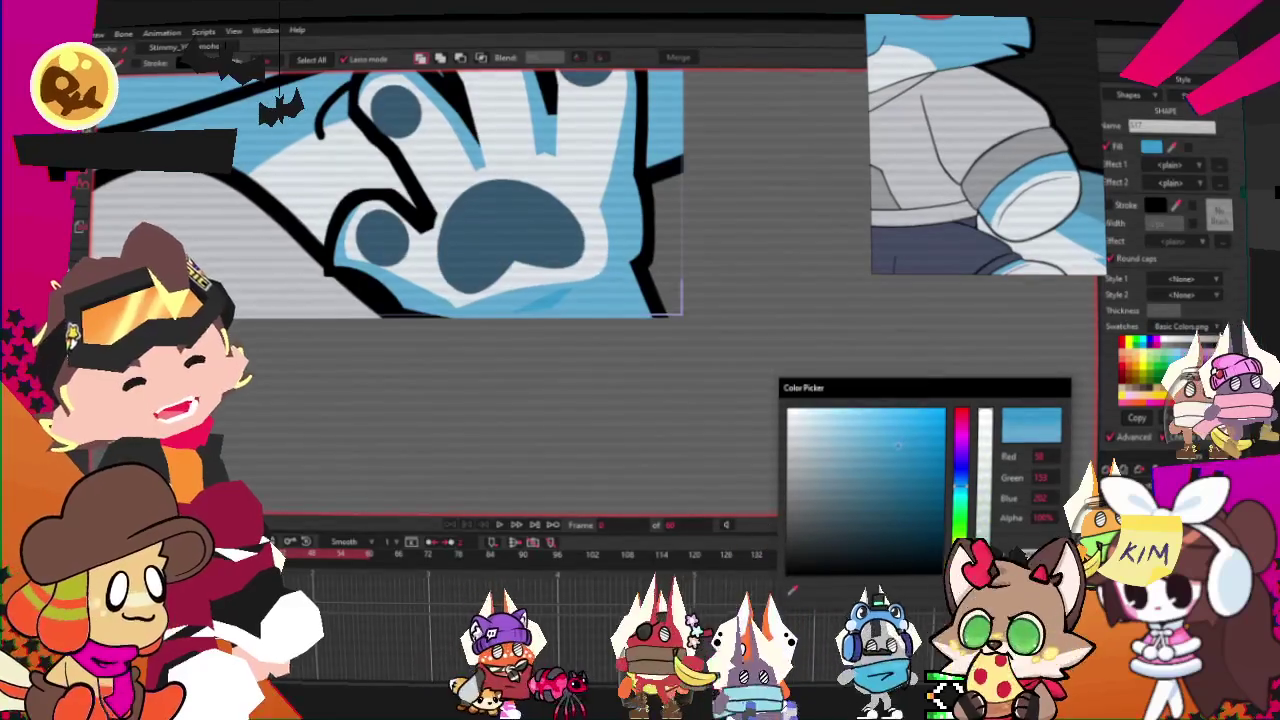
pyautogui.press('Return')
pyautogui.scroll(-3, 829, 429)
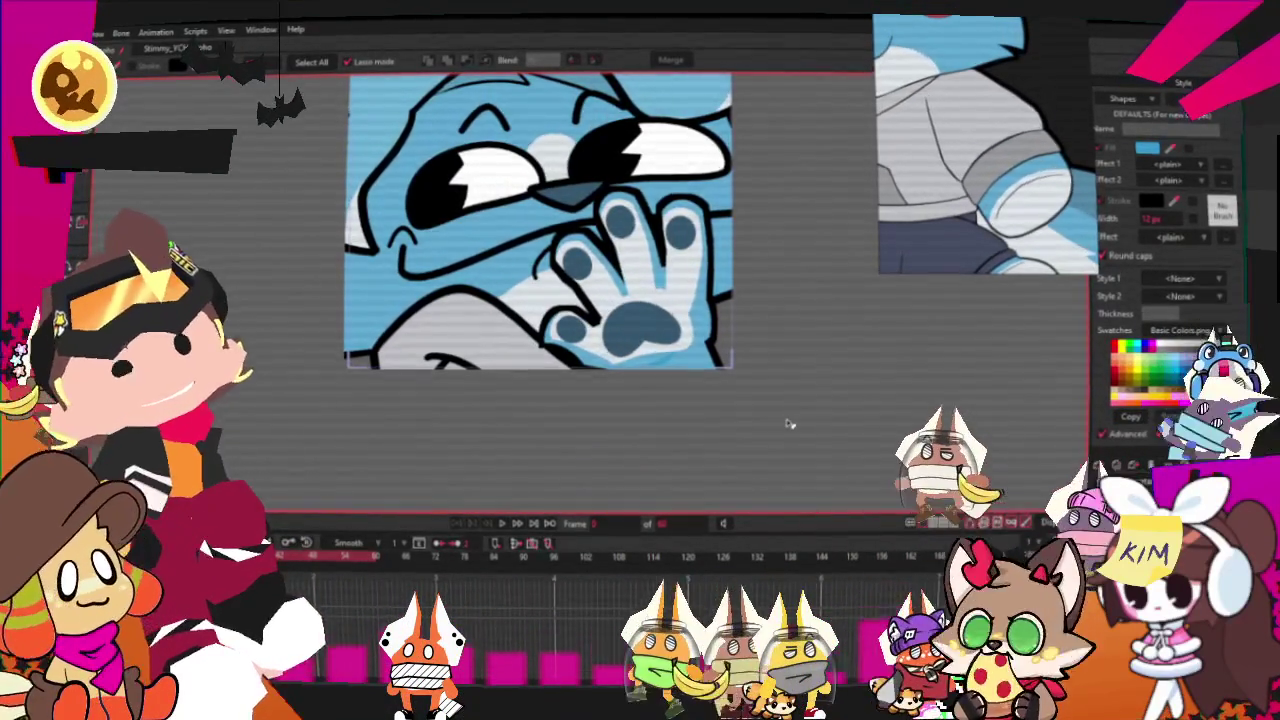
# Retune the palm pad's fill colour, then preview the camera-zoom animation.
pyautogui.scroll(2, 766, 400)
pyautogui.scroll(2, 680, 377)
pyautogui.scroll(2, 663, 354)
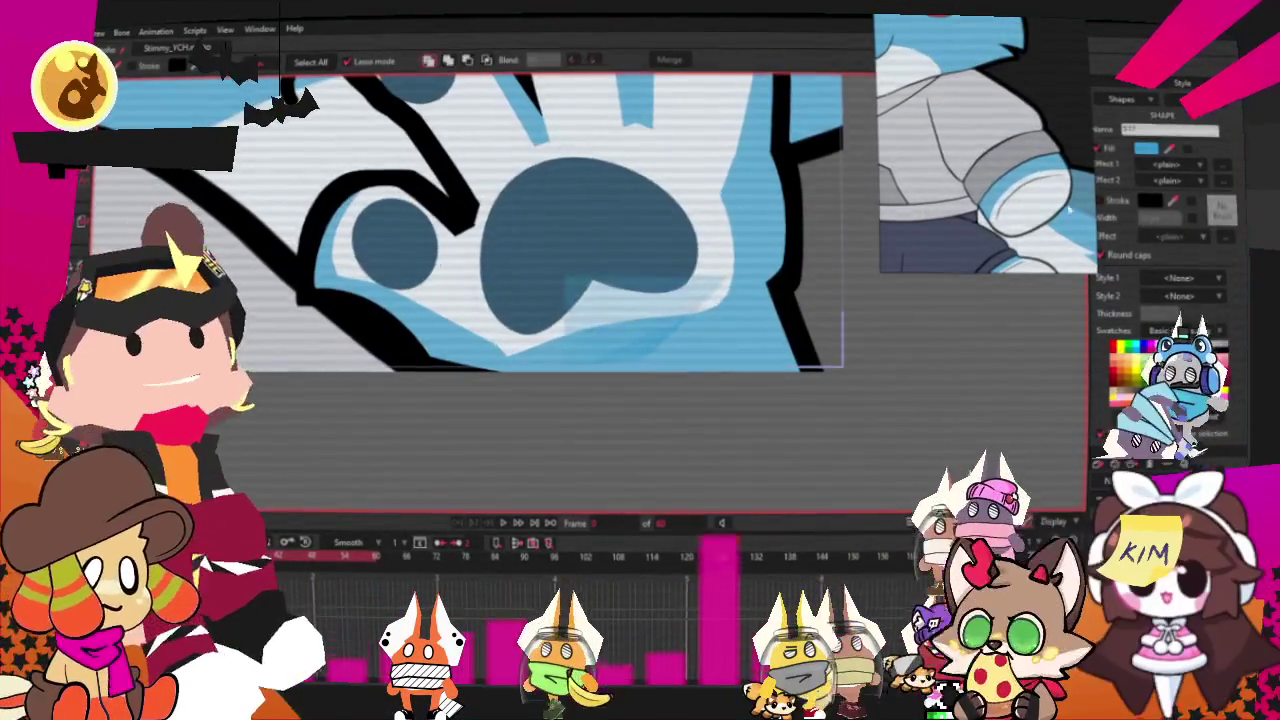
pyautogui.click(1146, 148)
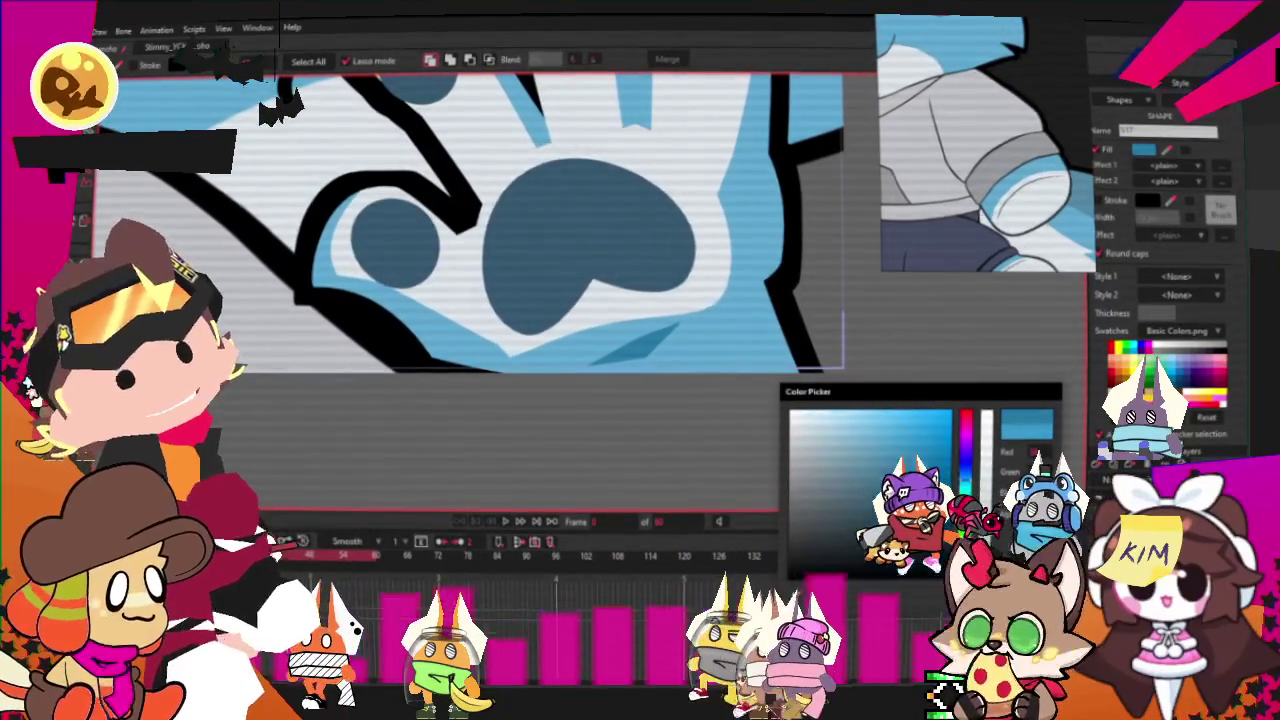
pyautogui.press('Return')
pyautogui.scroll(-3, 450, 230)
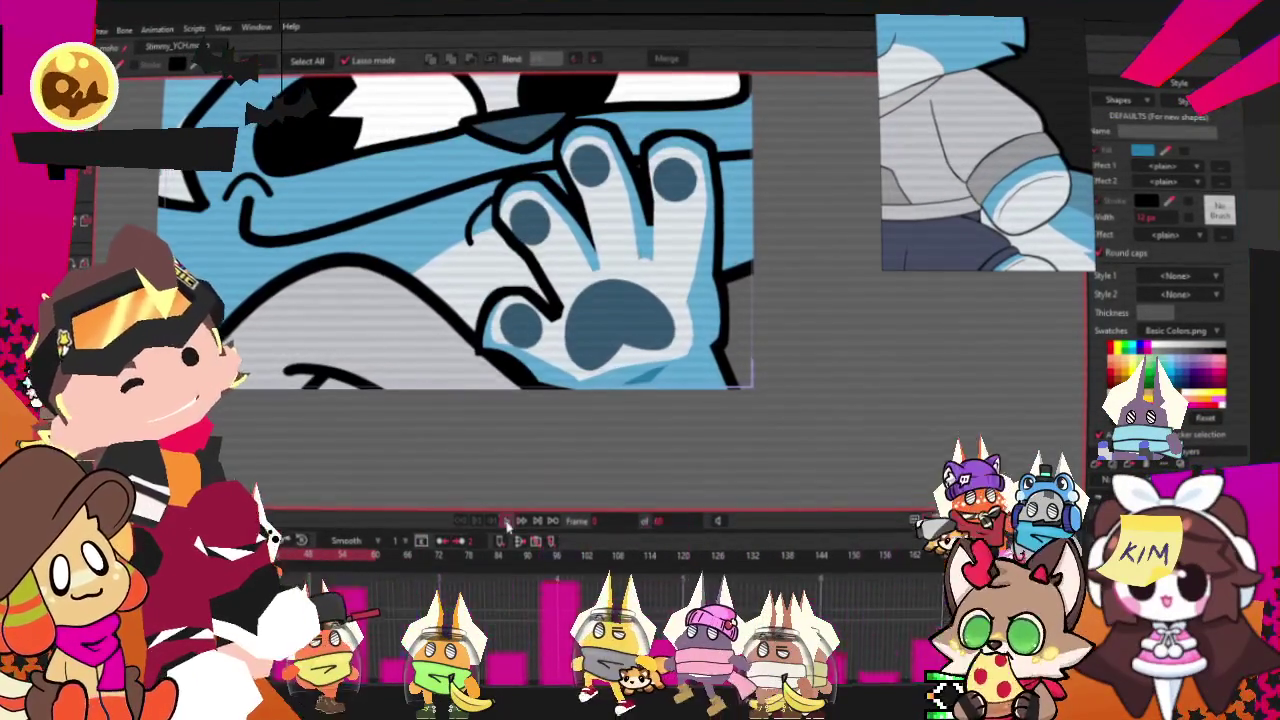
pyautogui.click(507, 521)
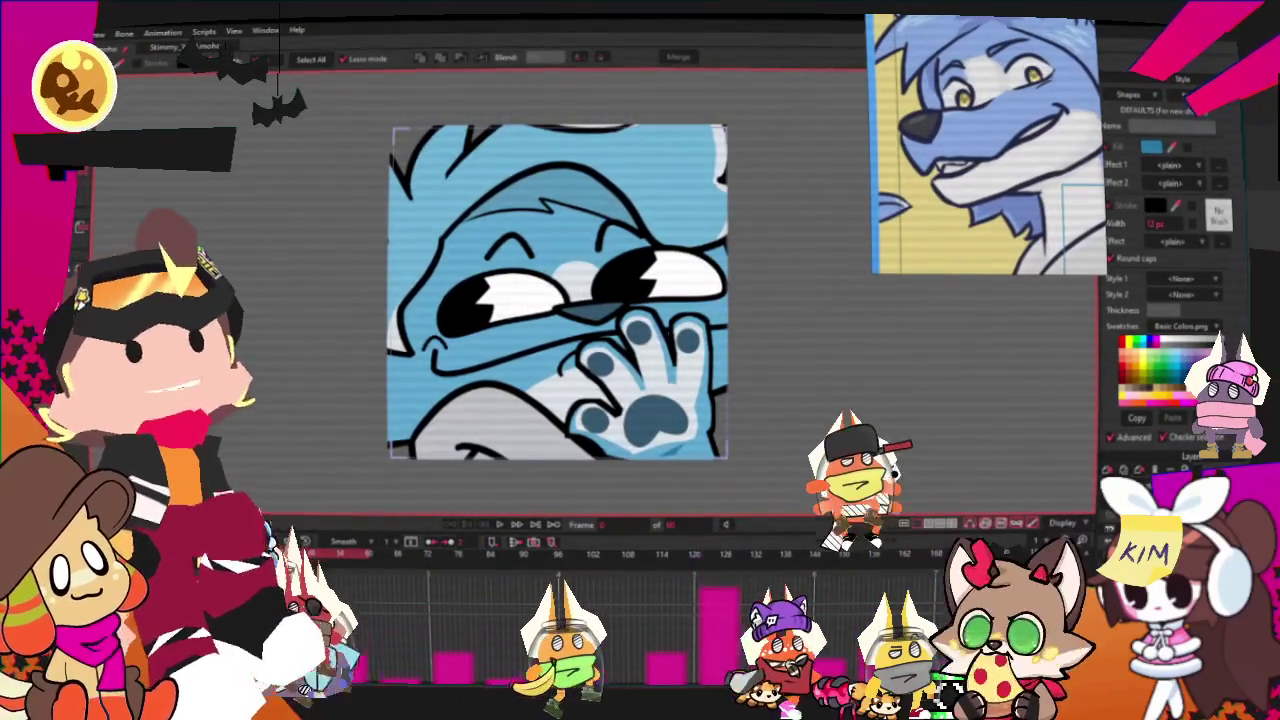
# Switch to the Transform Points tool for editing the drawing's vector points.
pyautogui.press('a')
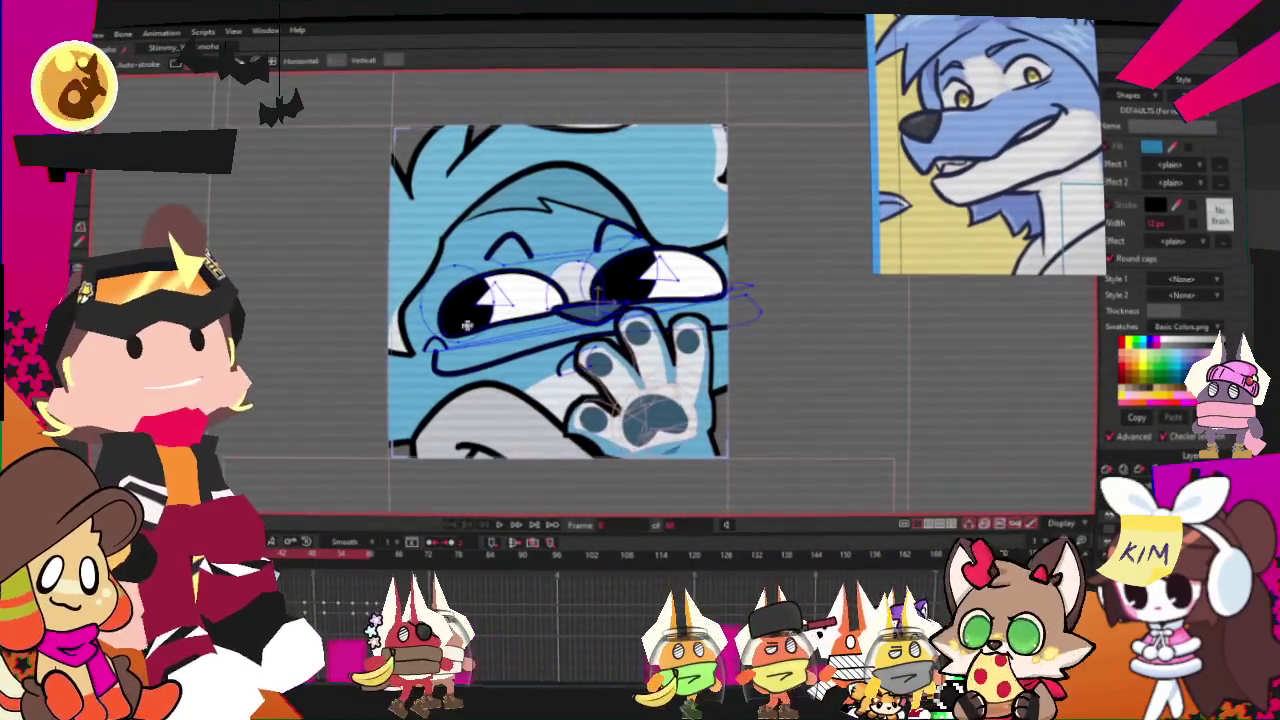
pyautogui.scroll(3, 460, 322)
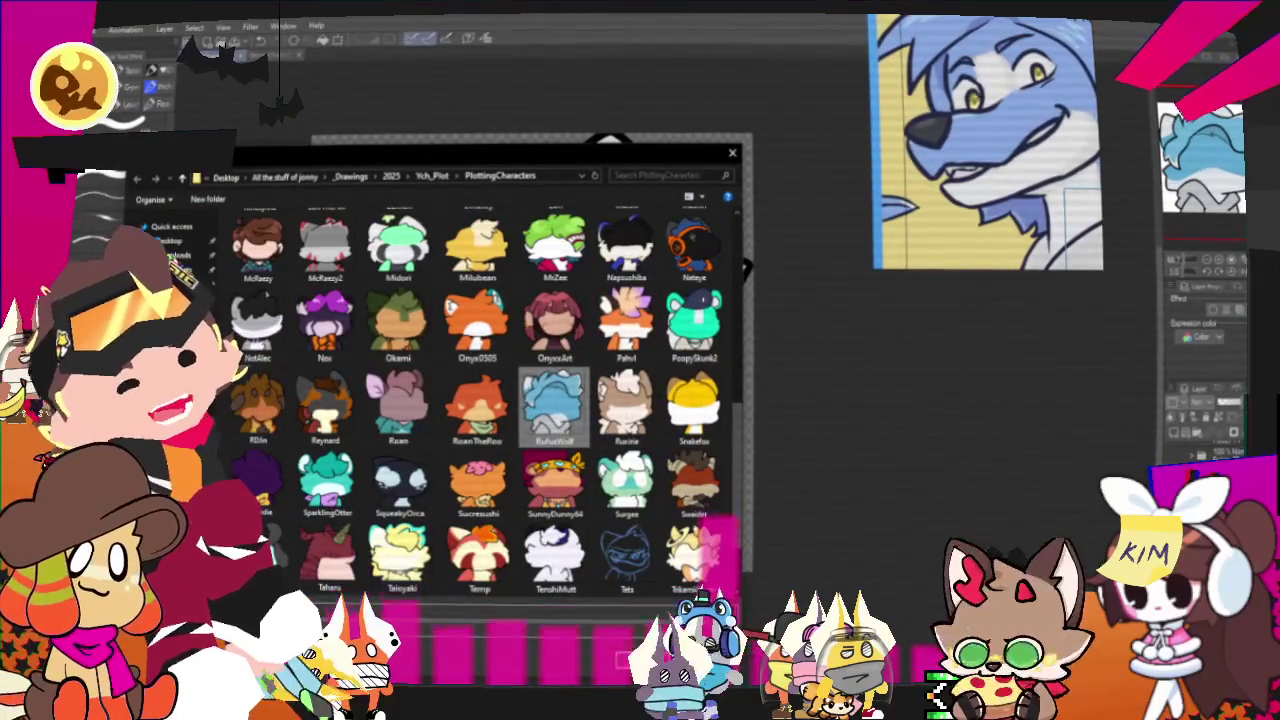
# Export the render over RufusWolf.png, confirming replacement and the export settings.
pyautogui.press('Return')
pyautogui.click(687, 359)
pyautogui.press('Return')
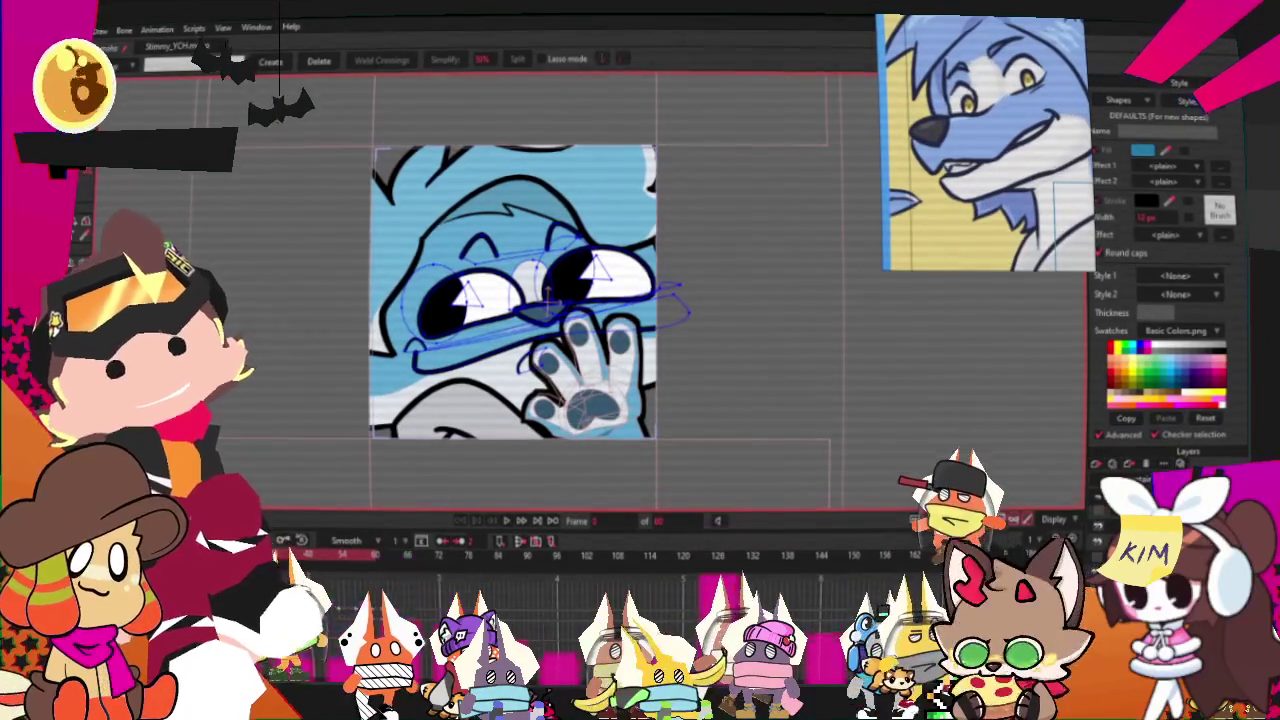
pyautogui.click(82, 28)
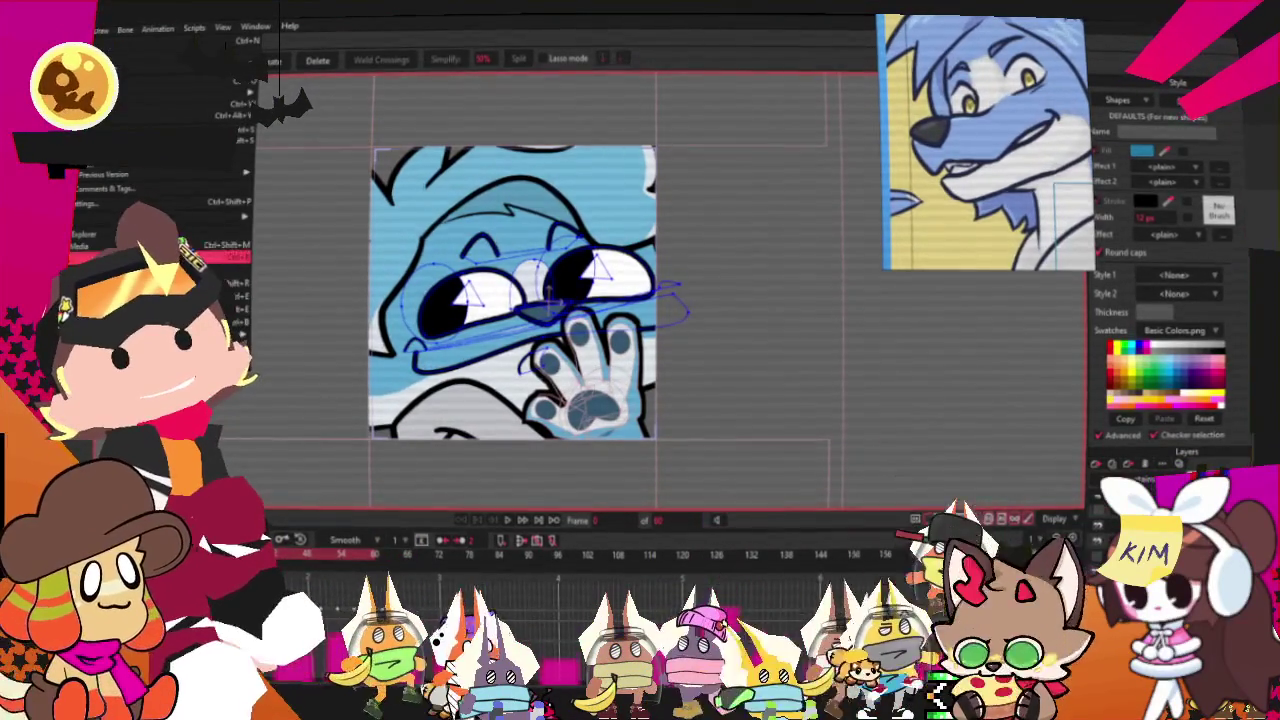
pyautogui.click(342, 507)
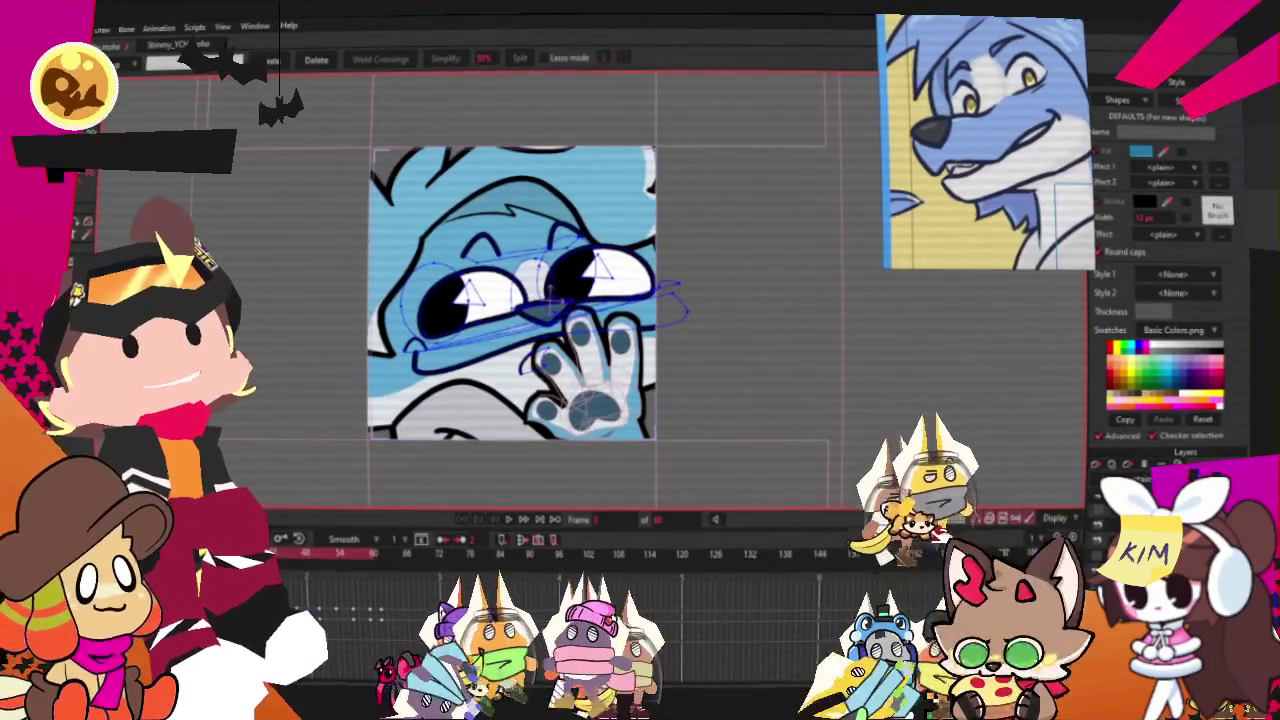
pyautogui.click(82, 28)
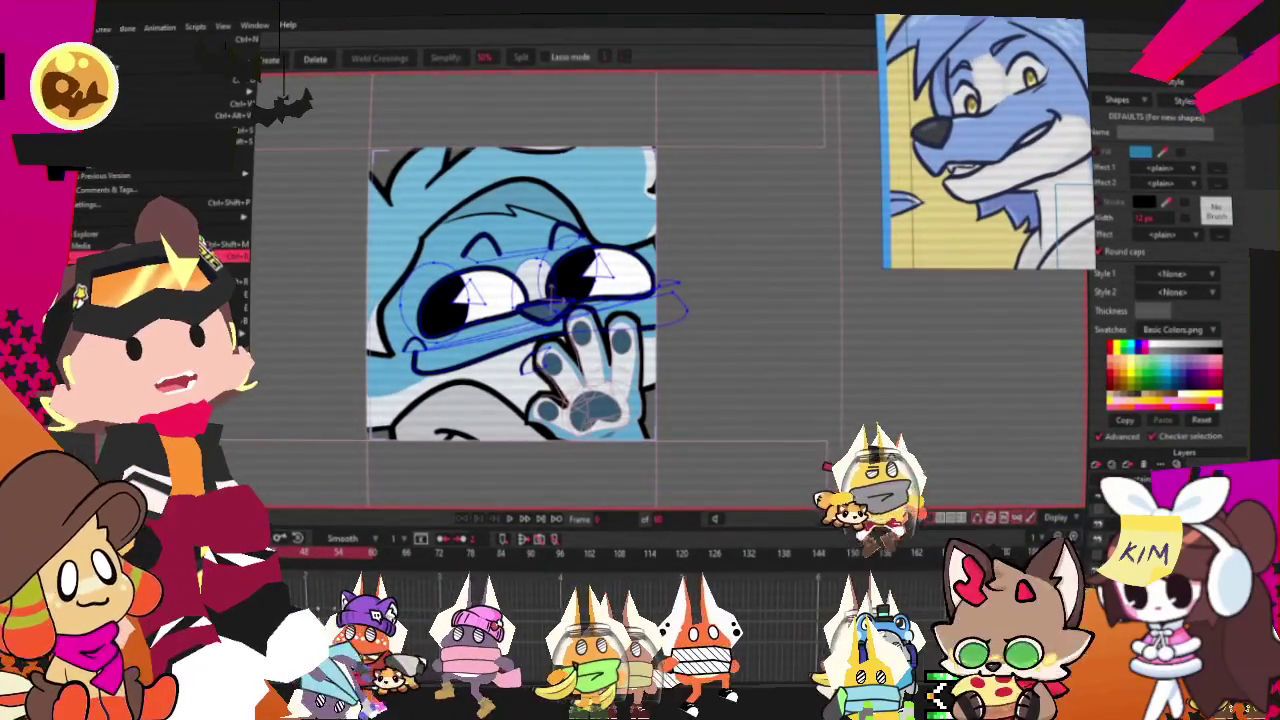
pyautogui.click(160, 256)
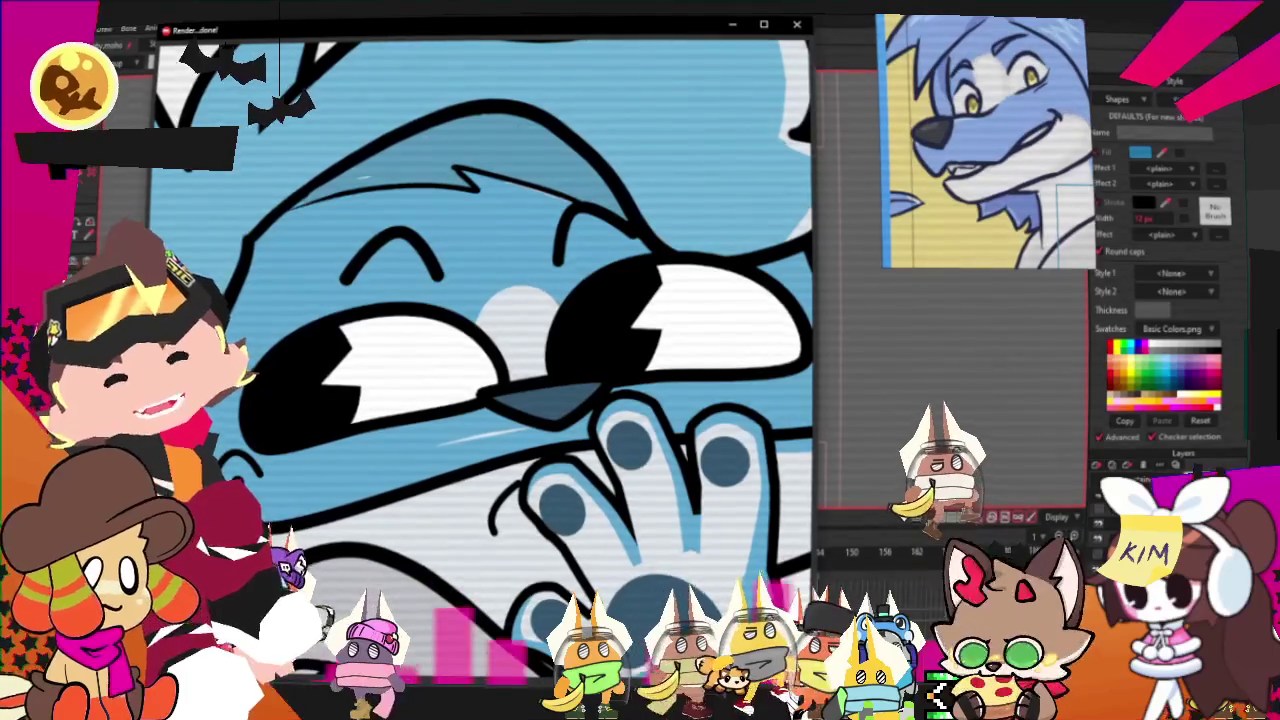
pyautogui.click(797, 24)
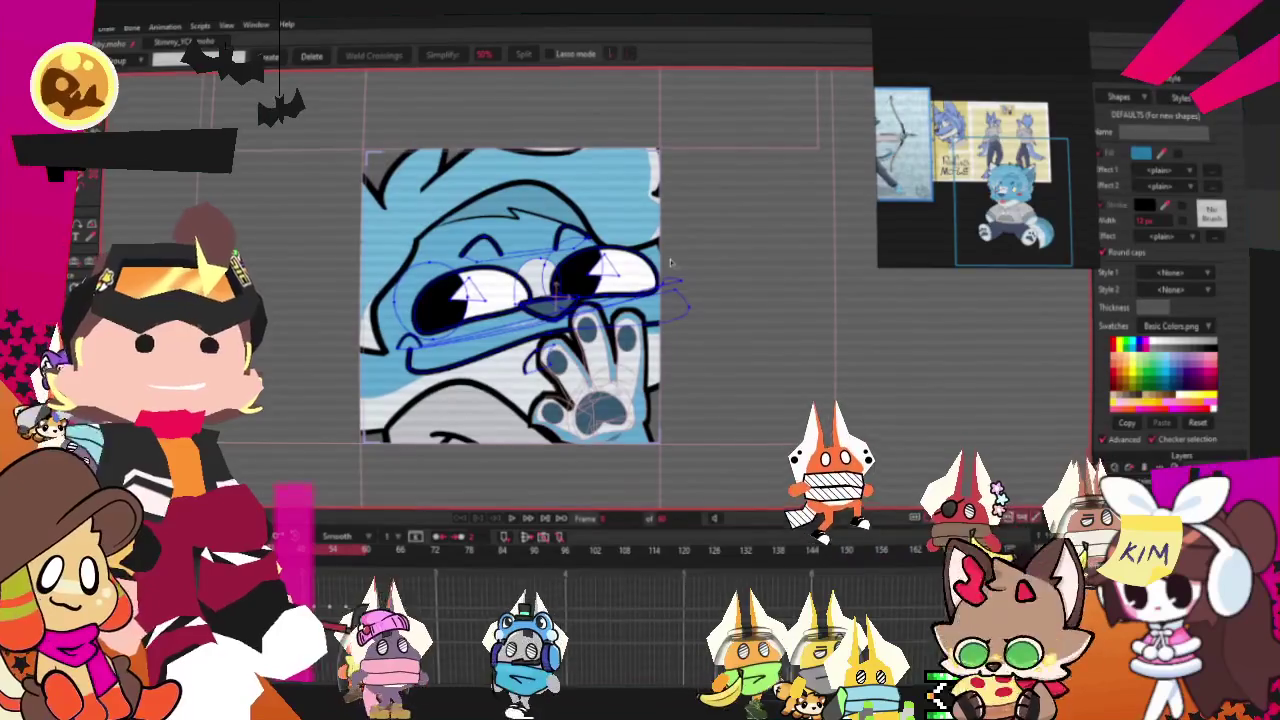
# Animate the hand layer moving off the face toward the upper right, then replay from the start.
pyautogui.scroll(2, 650, 280)
pyautogui.scroll(1, 643, 277)
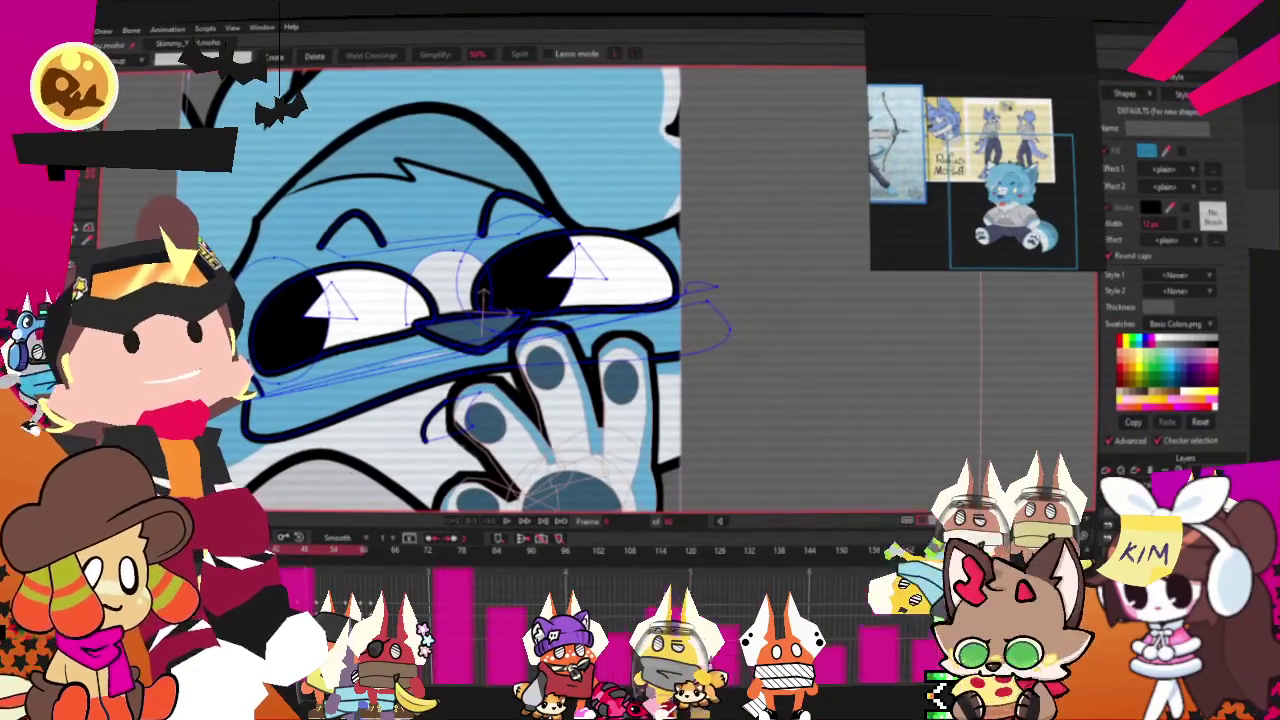
pyautogui.press('0')
pyautogui.scroll(-5, 480, 260)
pyautogui.moveTo(540, 300); pyautogui.dragTo(814, 229)
pyautogui.scroll(-3, 705, 328)
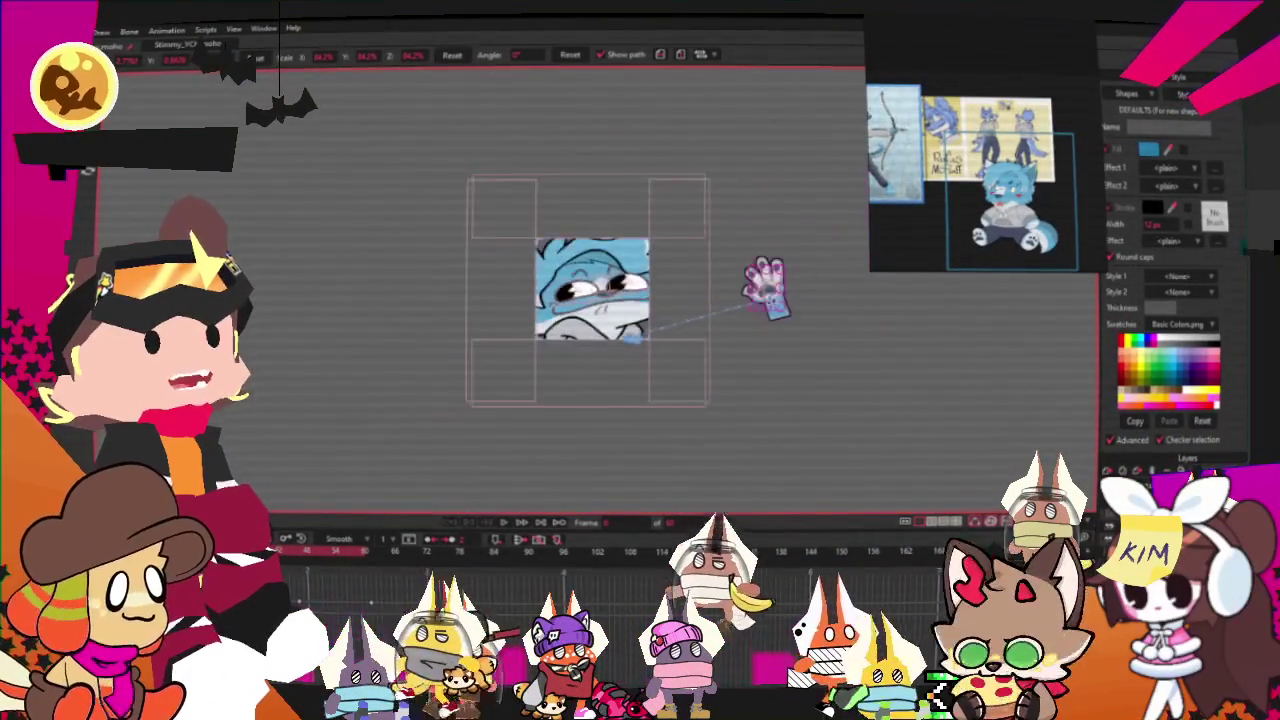
pyautogui.scroll(6, 760, 310)
pyautogui.moveTo(750, 320)
pyautogui.mouseDown()
pyautogui.moveTo(765, 285)
pyautogui.moveTo(779, 300)
pyautogui.mouseUp()
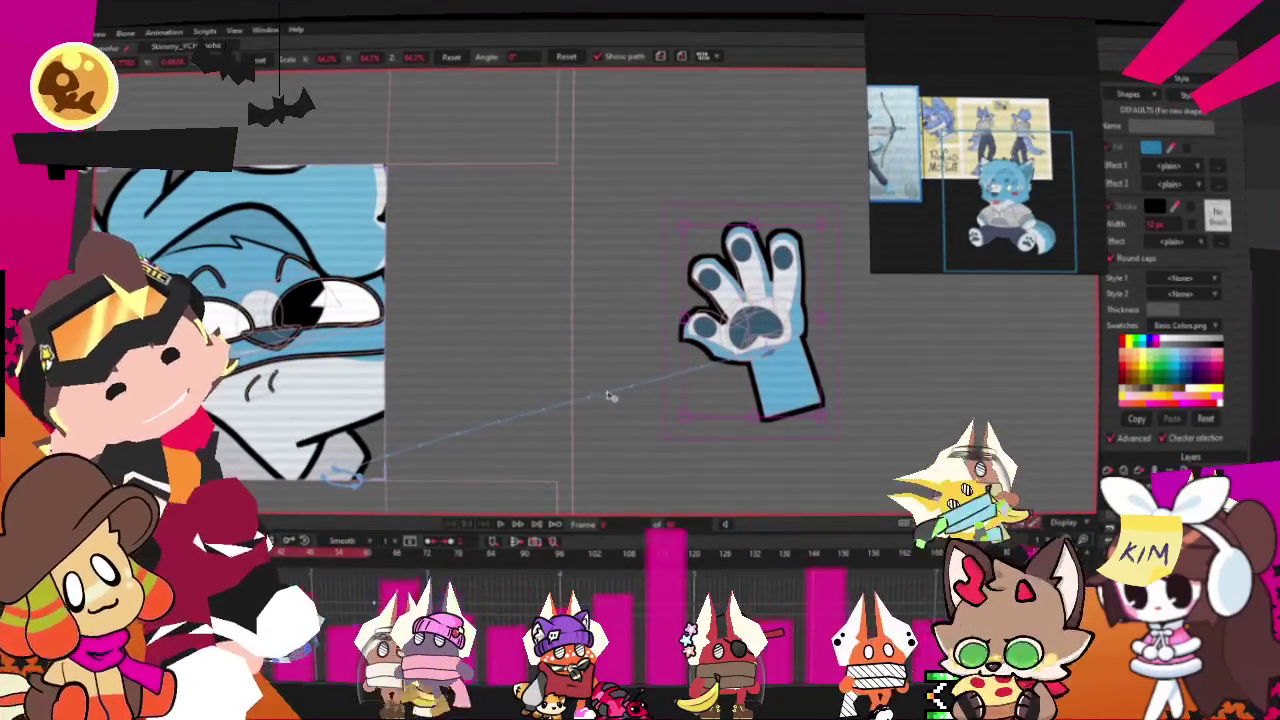
pyautogui.hotkey('ctrl', 'z')
pyautogui.press('space')
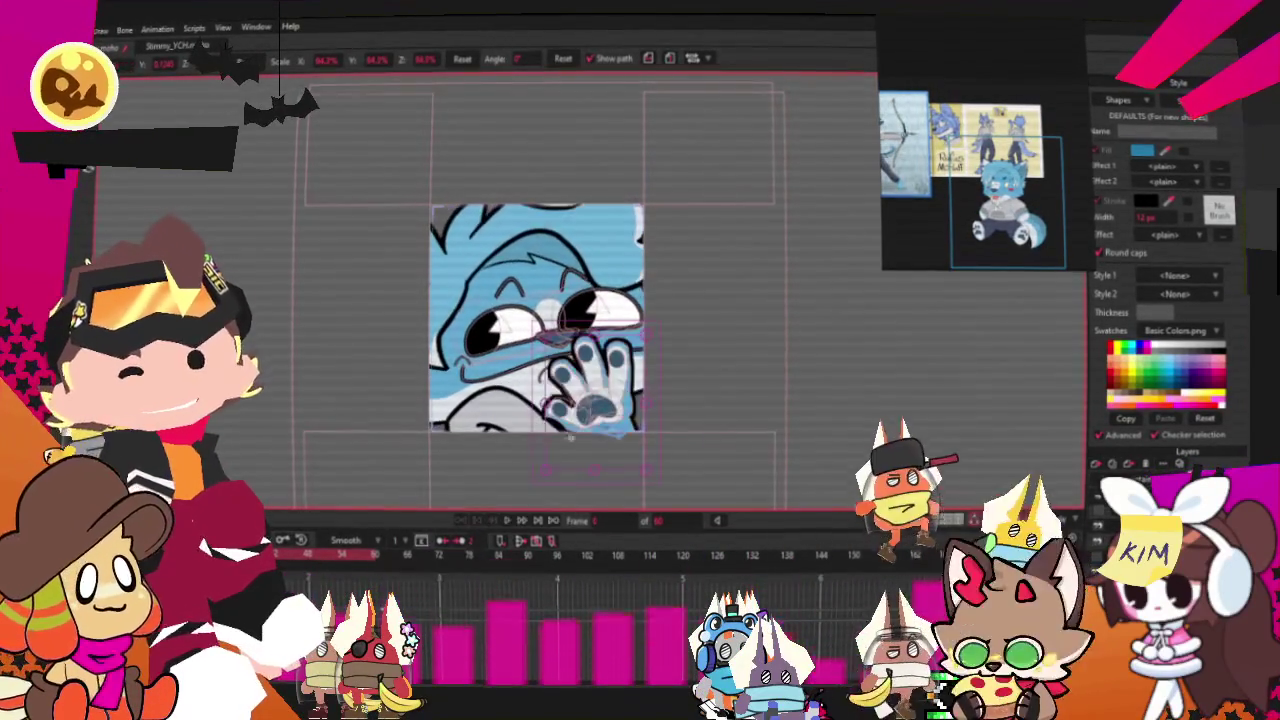
pyautogui.scroll(2, 585, 390)
pyautogui.hotkey('alt', 'f')
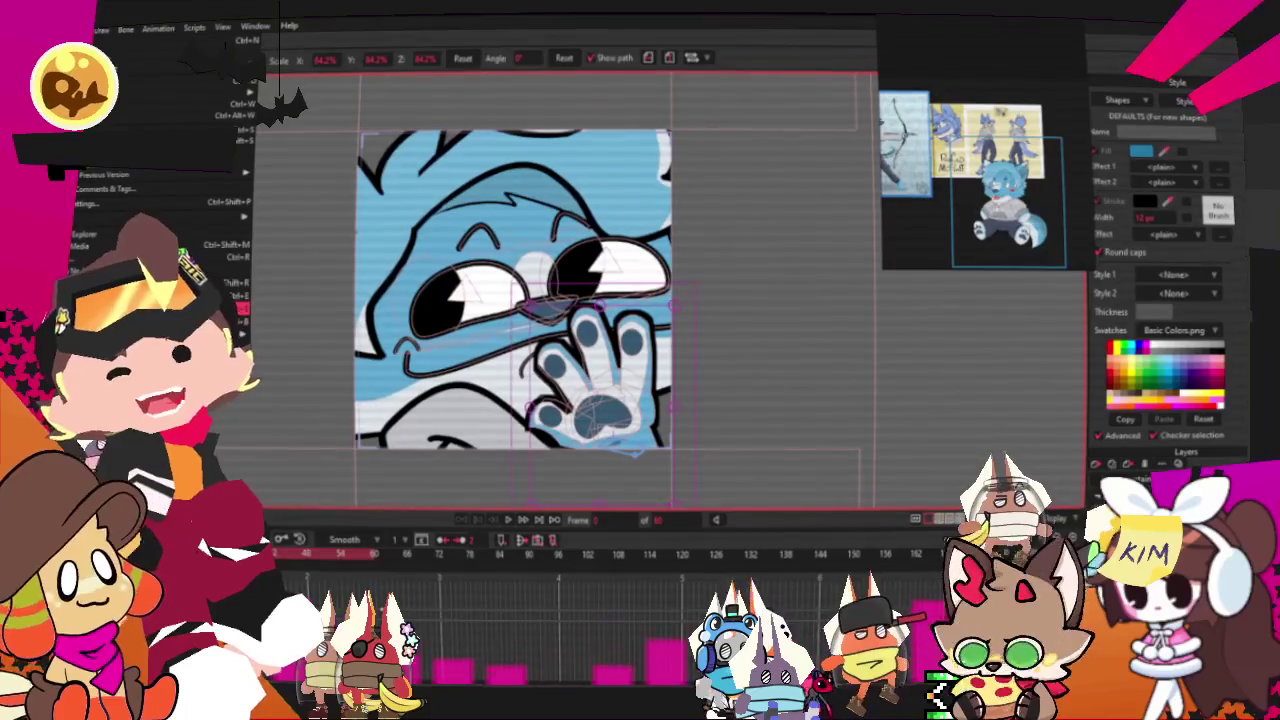
pyautogui.hotkey('ctrl', 'r')
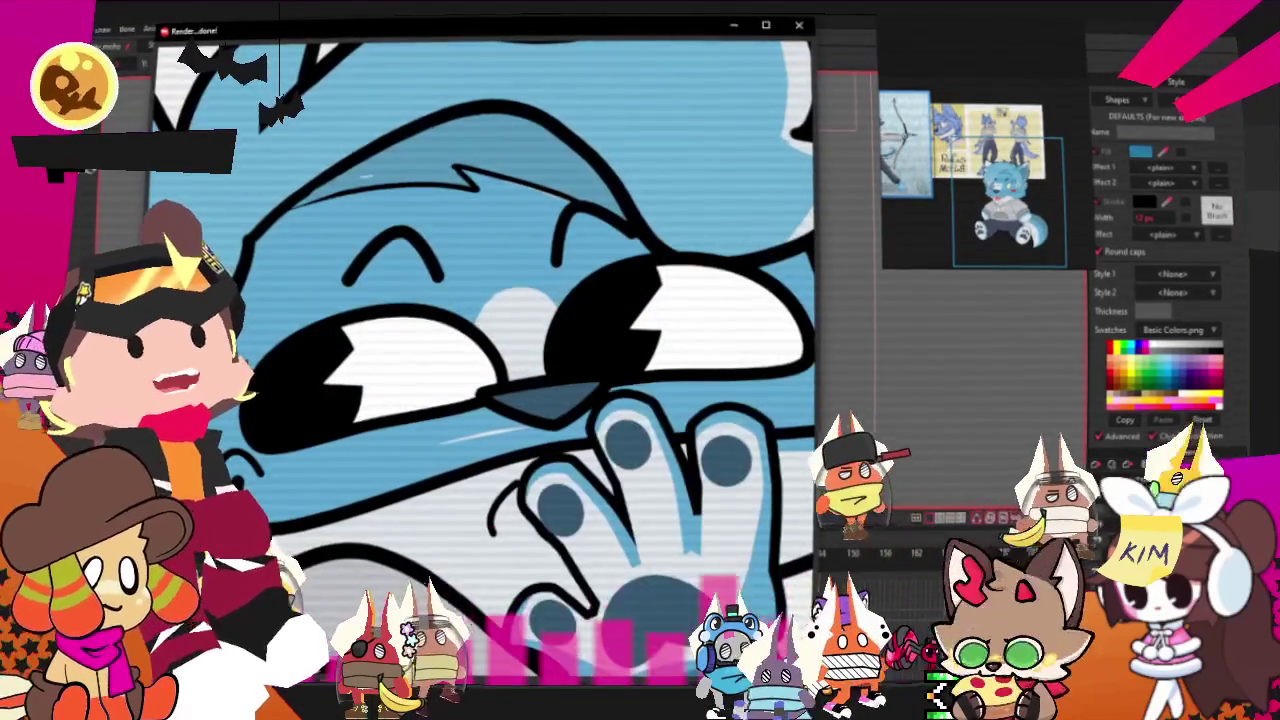
pyautogui.click(798, 24)
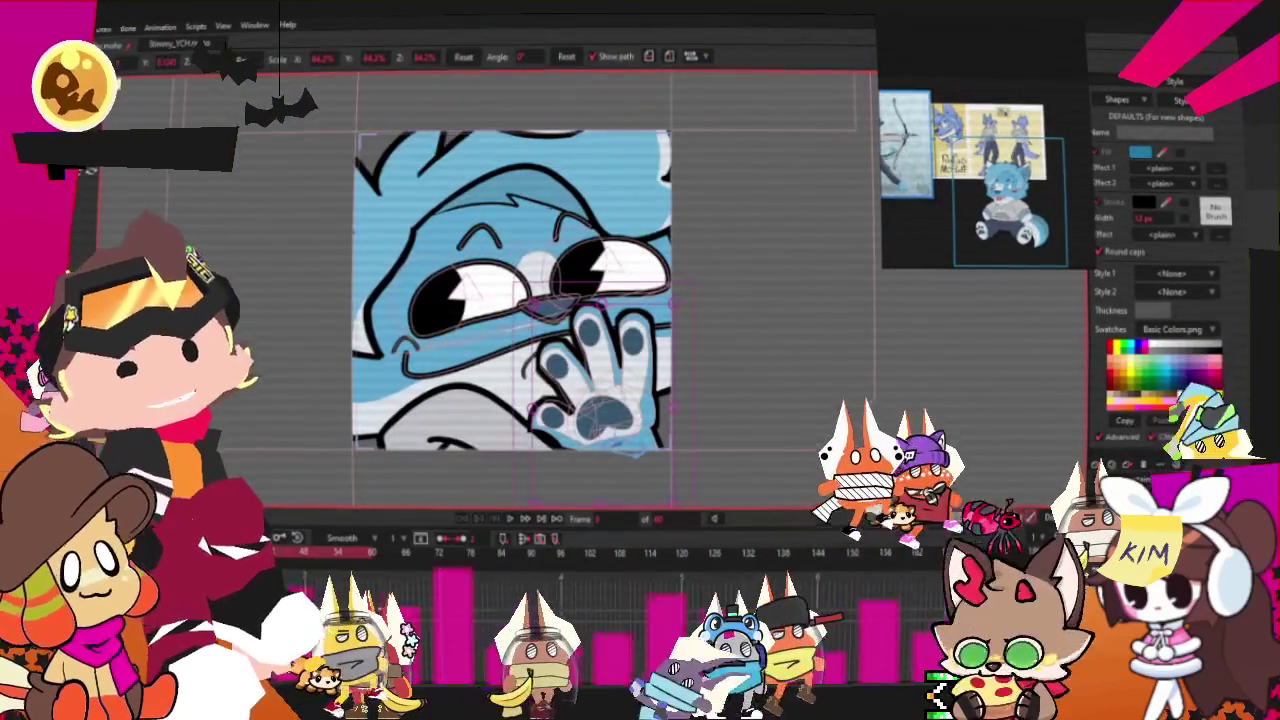
pyautogui.press('Escape')
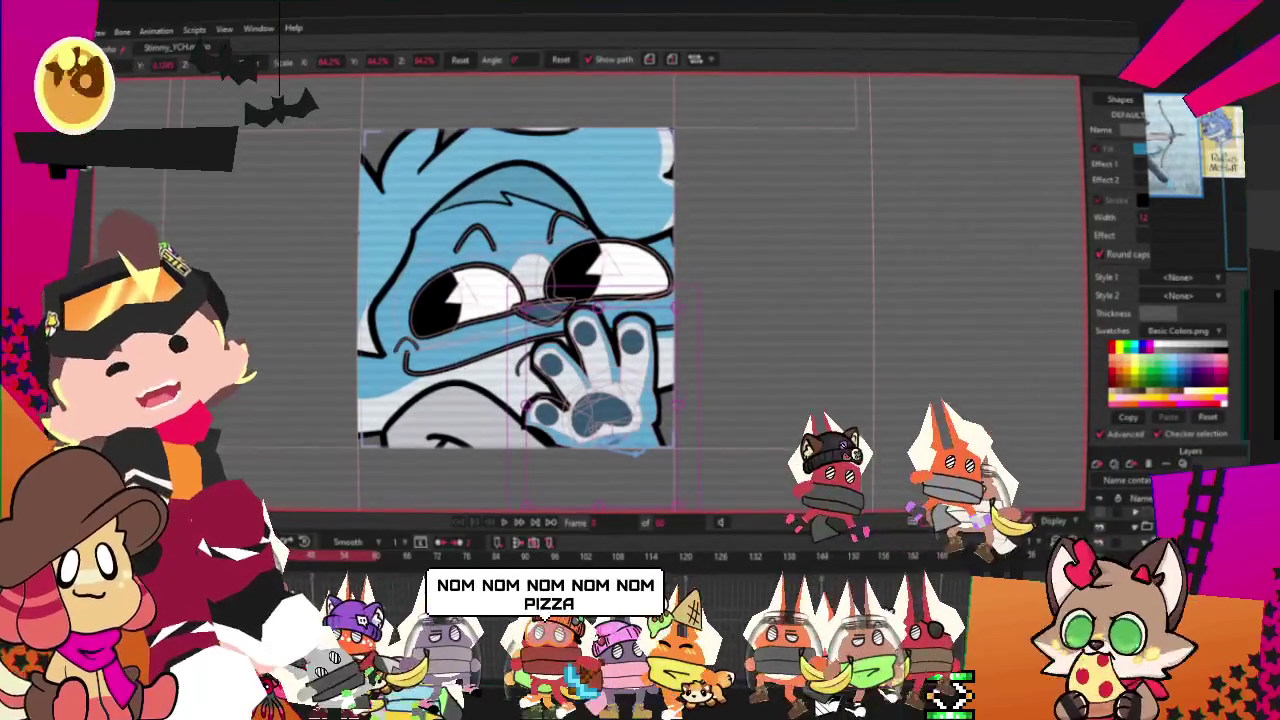
# Open the fox drawing document from the File menu.
pyautogui.hotkey('alt', 'f')
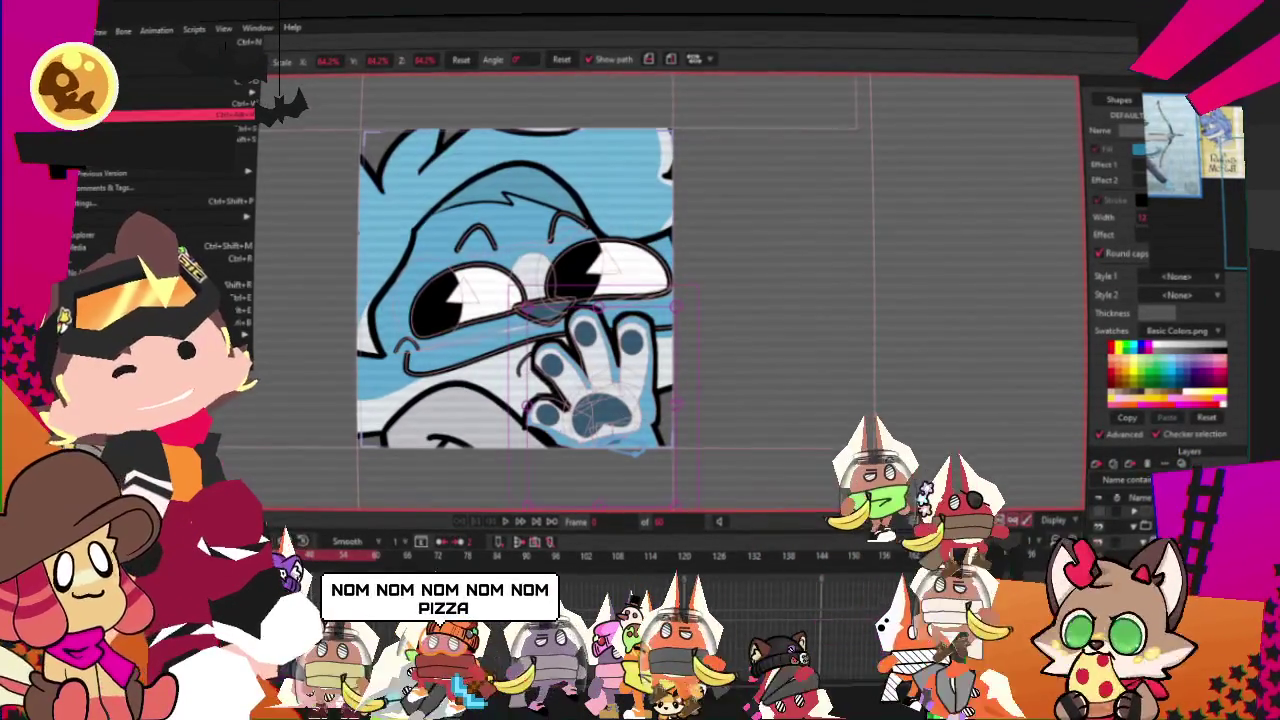
pyautogui.press('Down')
pyautogui.press('Return')
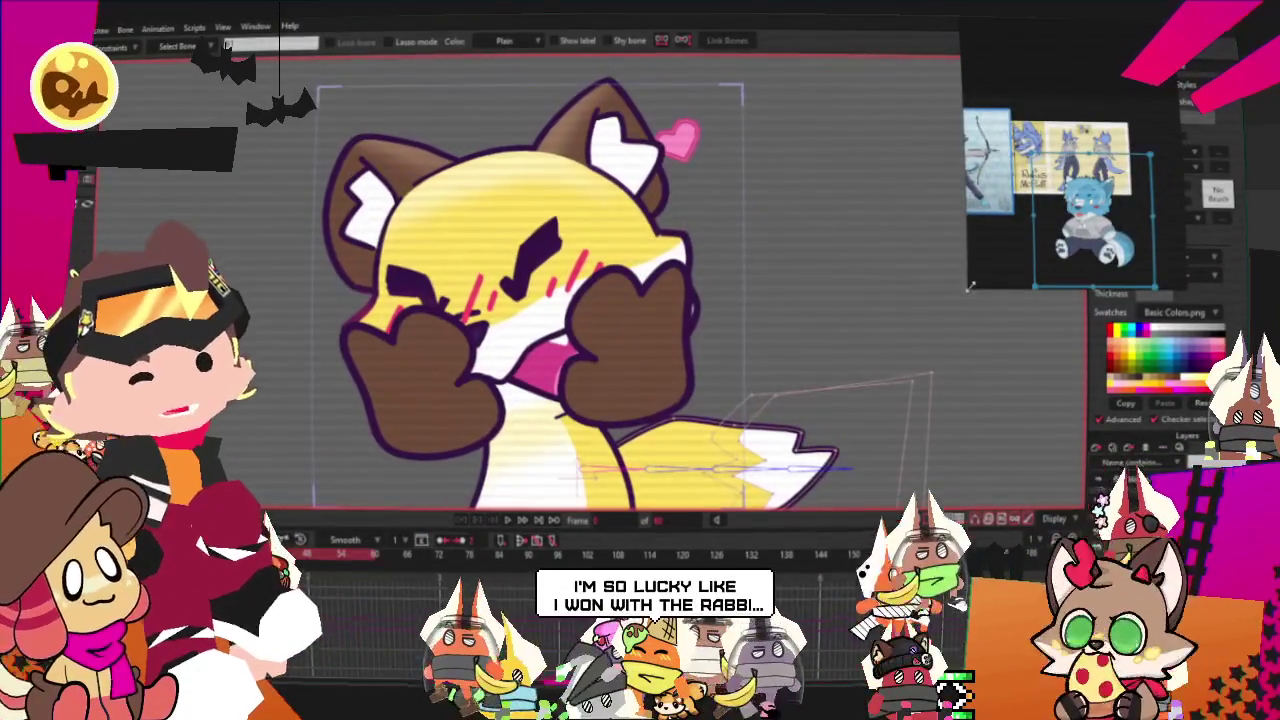
# Clear the reference board and load the white rabbit character sheet from a link.
pyautogui.rightClick(910, 274)
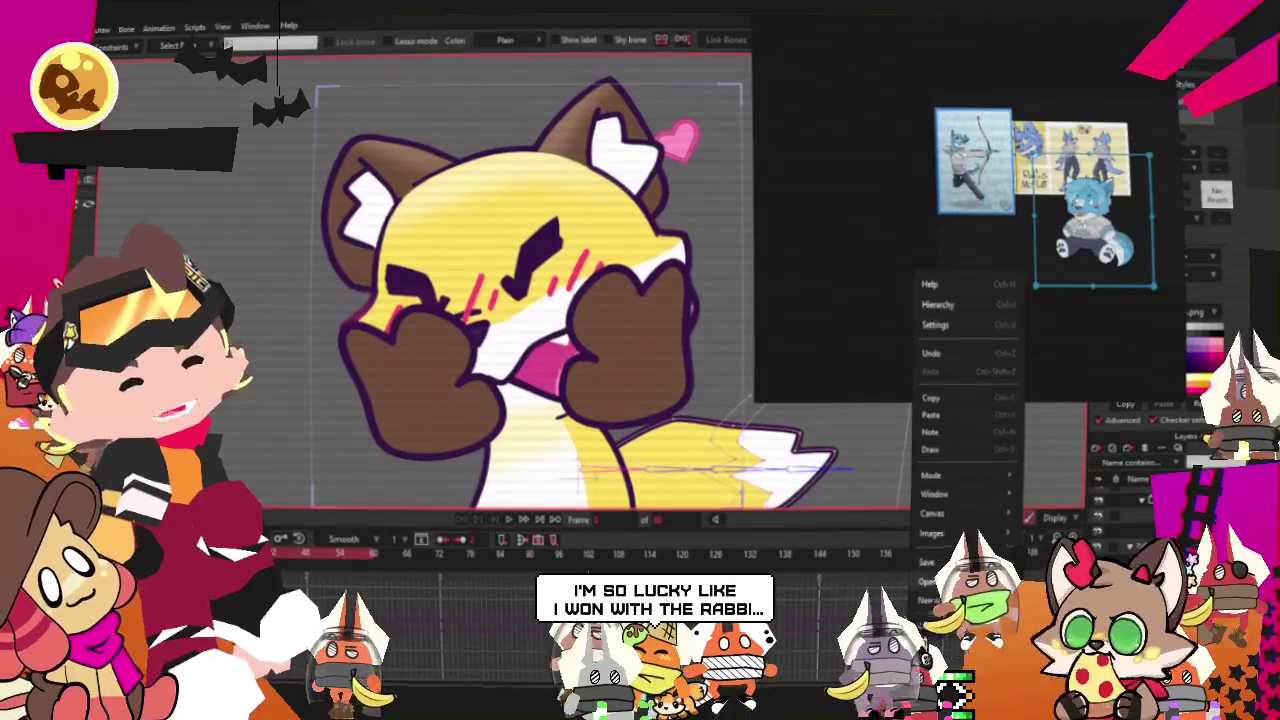
pyautogui.click(940, 598)
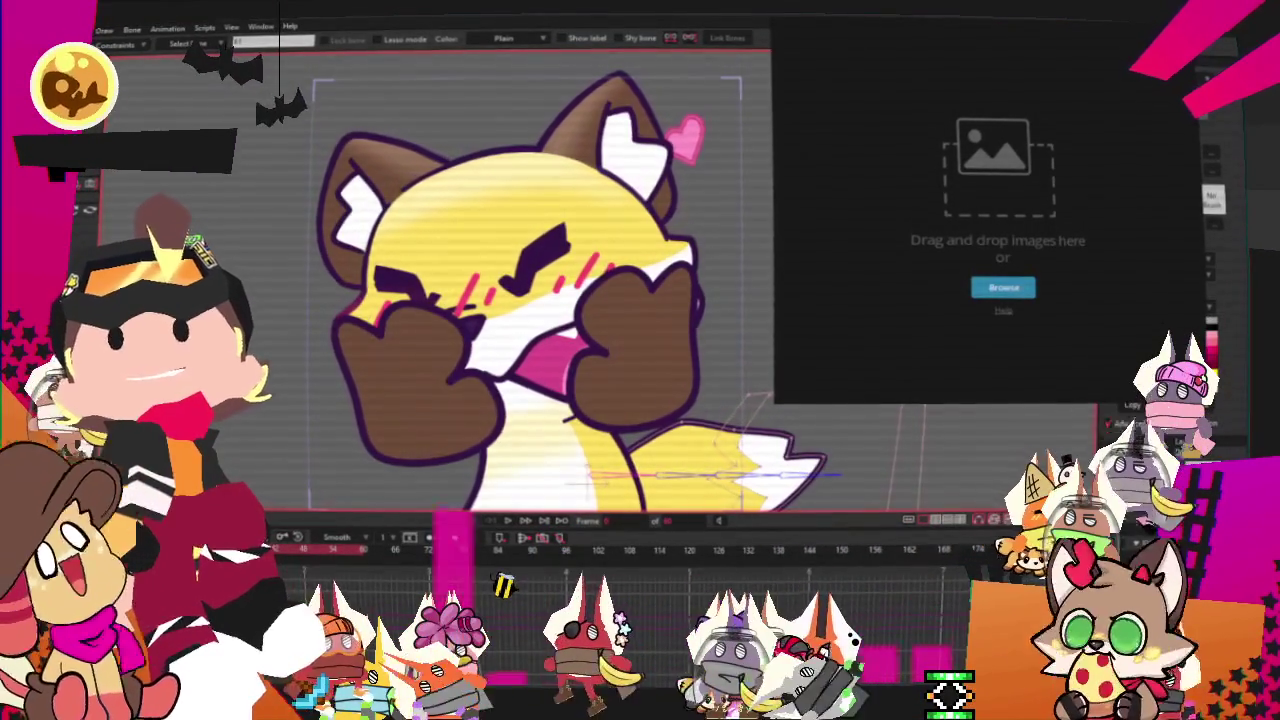
pyautogui.press('Return')
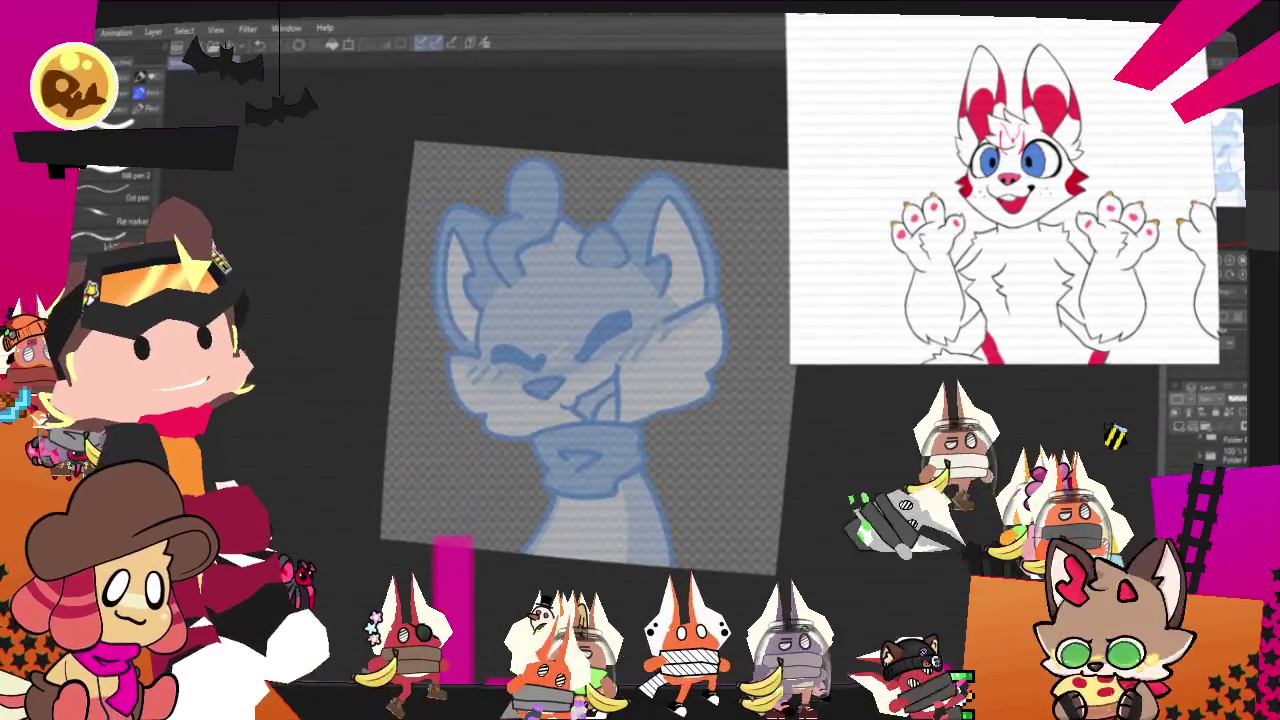
pyautogui.scroll(2, 593, 388)
# Switch to a pencil, crop the reference to the character, and sketch the eye.
pyautogui.press('p')
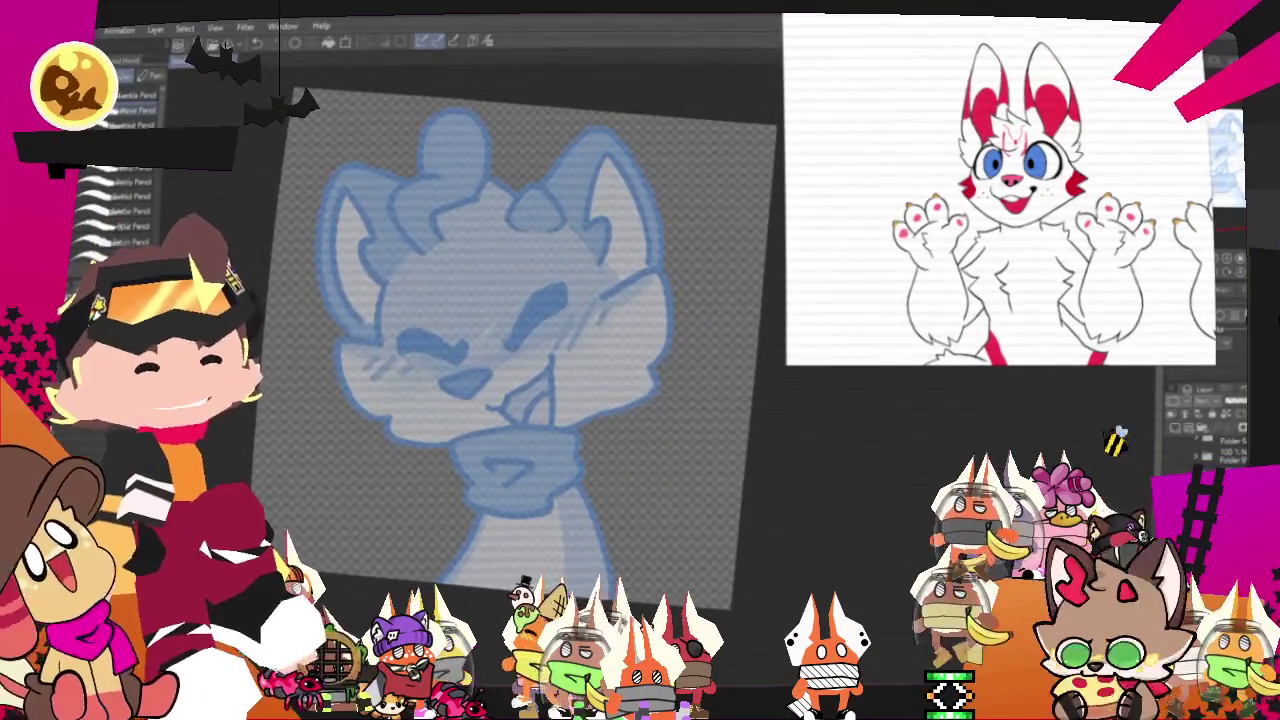
pyautogui.moveTo(782, 366); pyautogui.dragTo(940, 372)
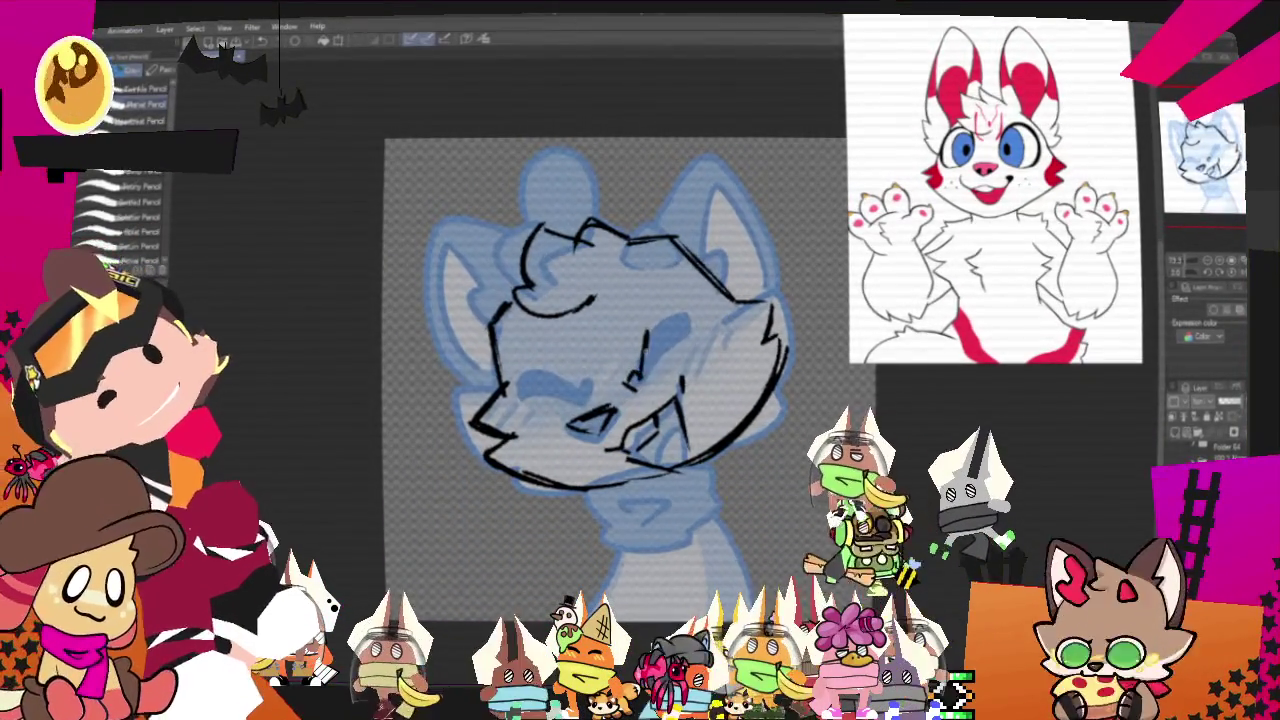
pyautogui.moveTo(645, 345); pyautogui.dragTo(690, 312)
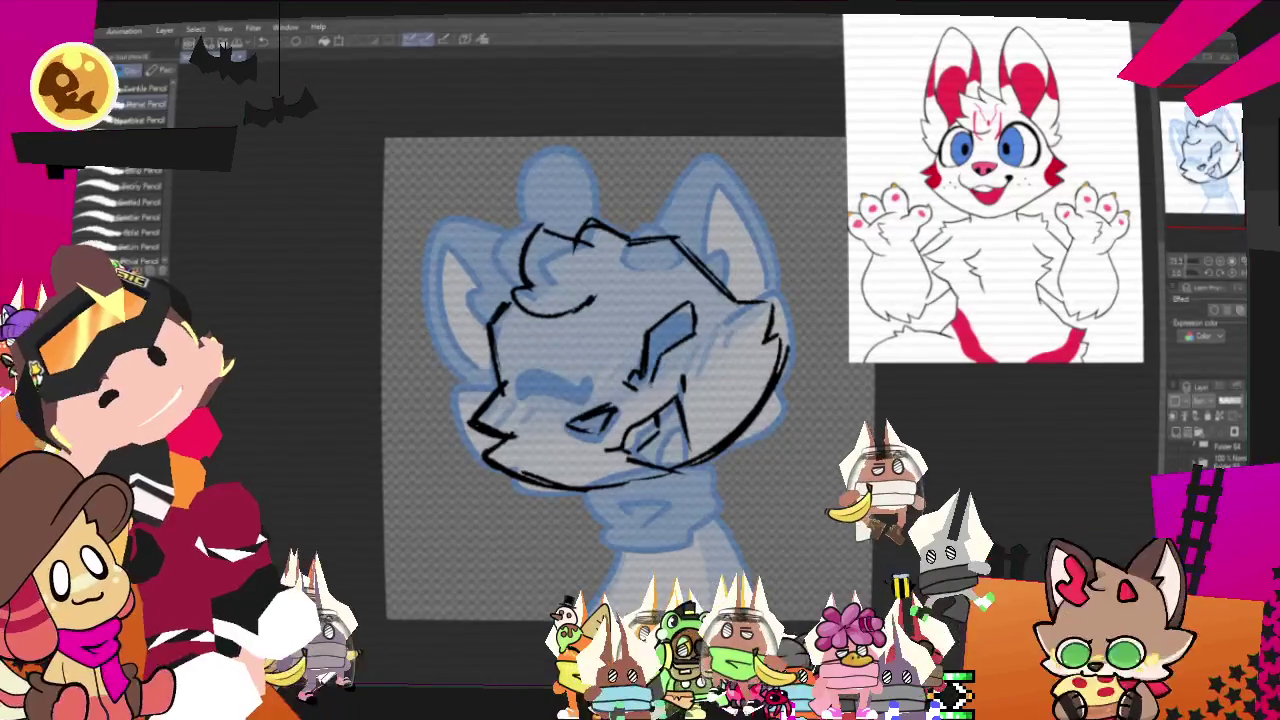
# Thicken and darken the eye, and sketch a long rabbit ear above the head.
pyautogui.moveTo(685, 315); pyautogui.dragTo(645, 370)
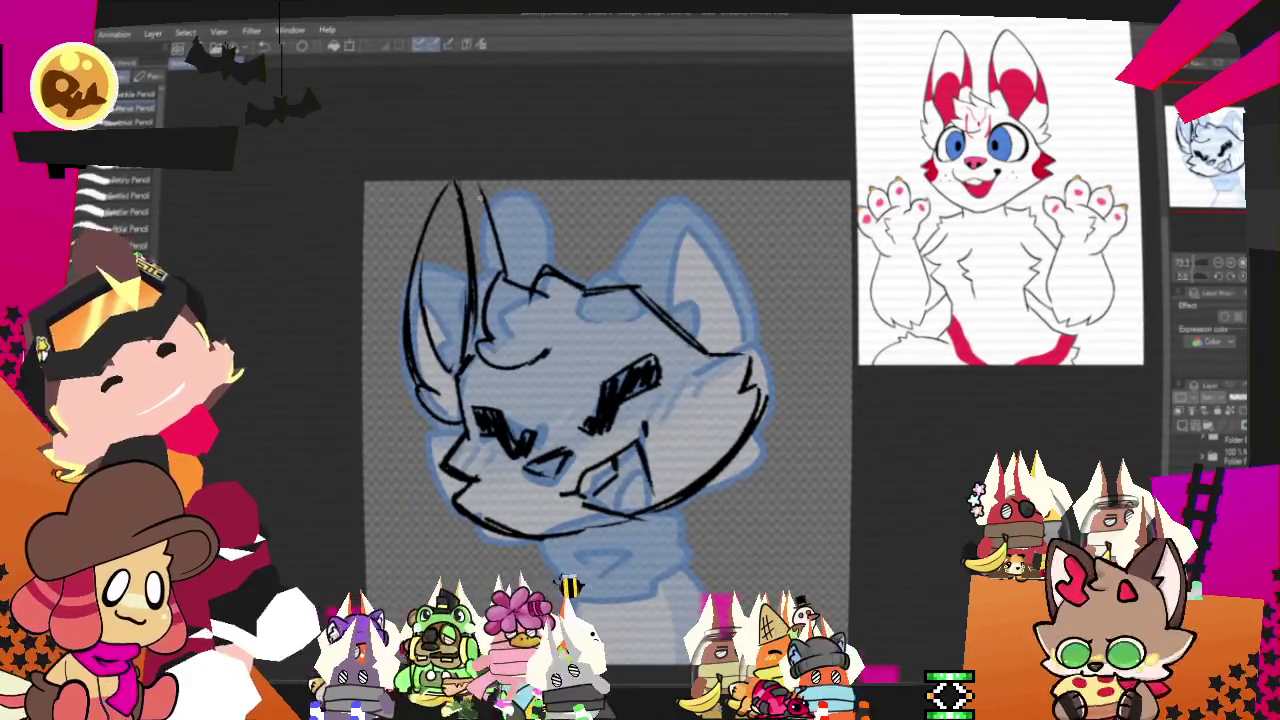
pyautogui.moveTo(590, 287); pyautogui.dragTo(612, 185)
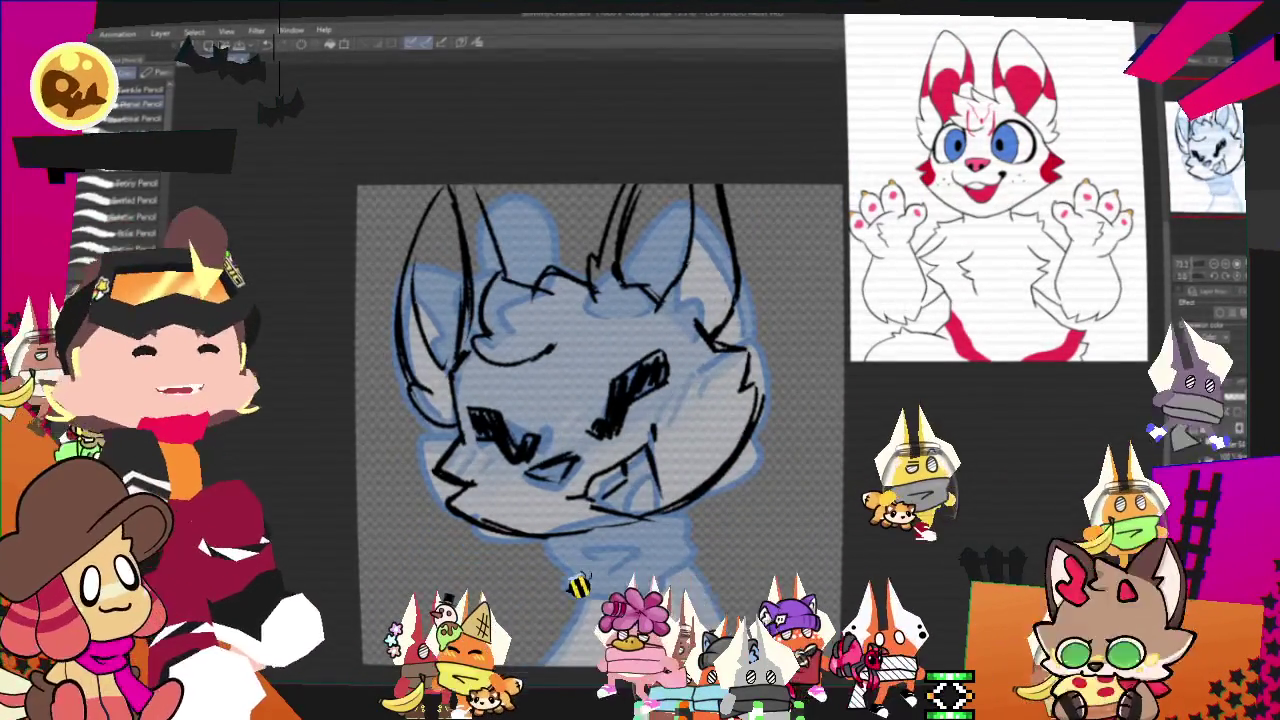
pyautogui.scroll(-2, 600, 400)
pyautogui.moveTo(600, 400); pyautogui.dragTo(675, 332)
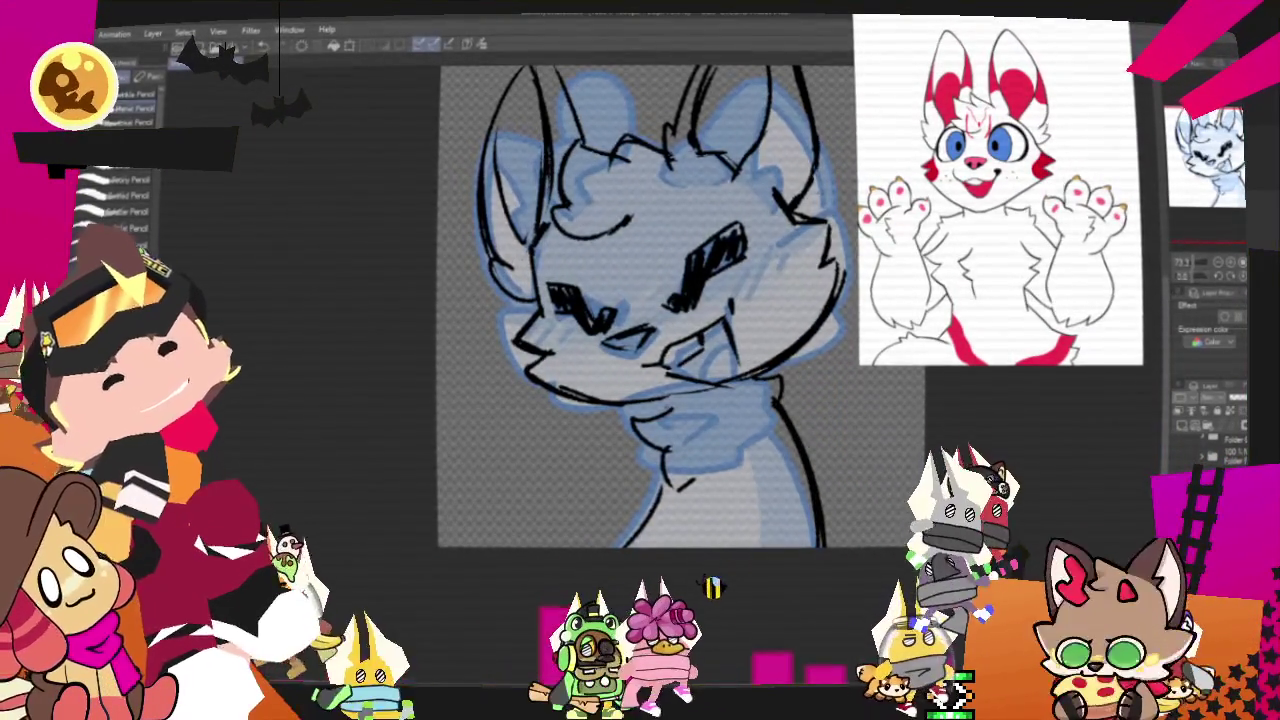
pyautogui.scroll(3, 640, 400)
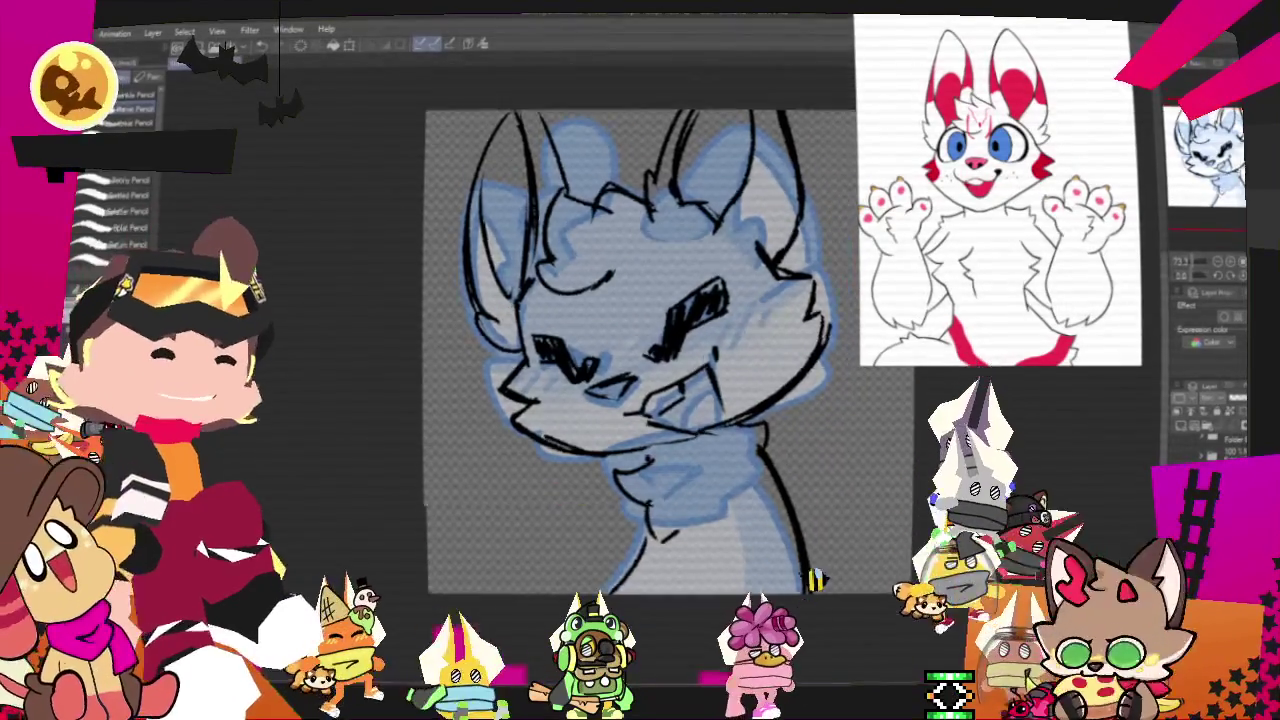
pyautogui.scroll(1, 640, 420)
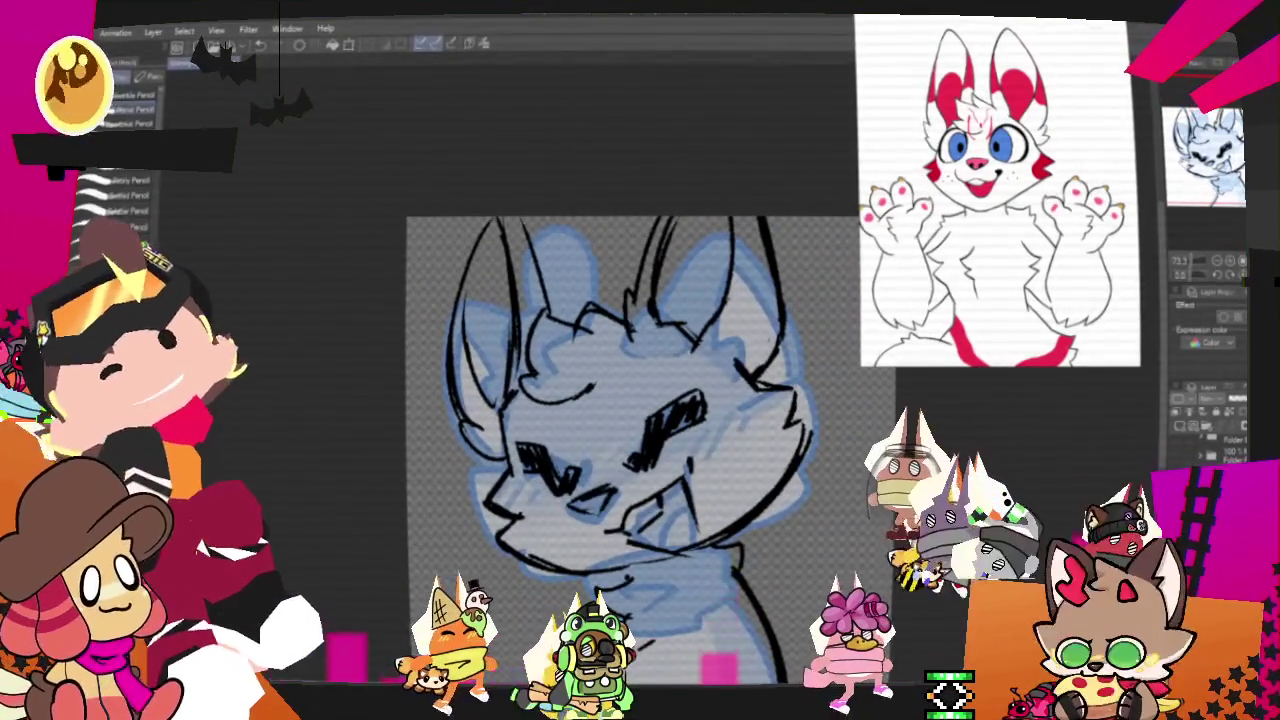
pyautogui.press('m')
pyautogui.moveTo(623, 335); pyautogui.dragTo(820, 265)
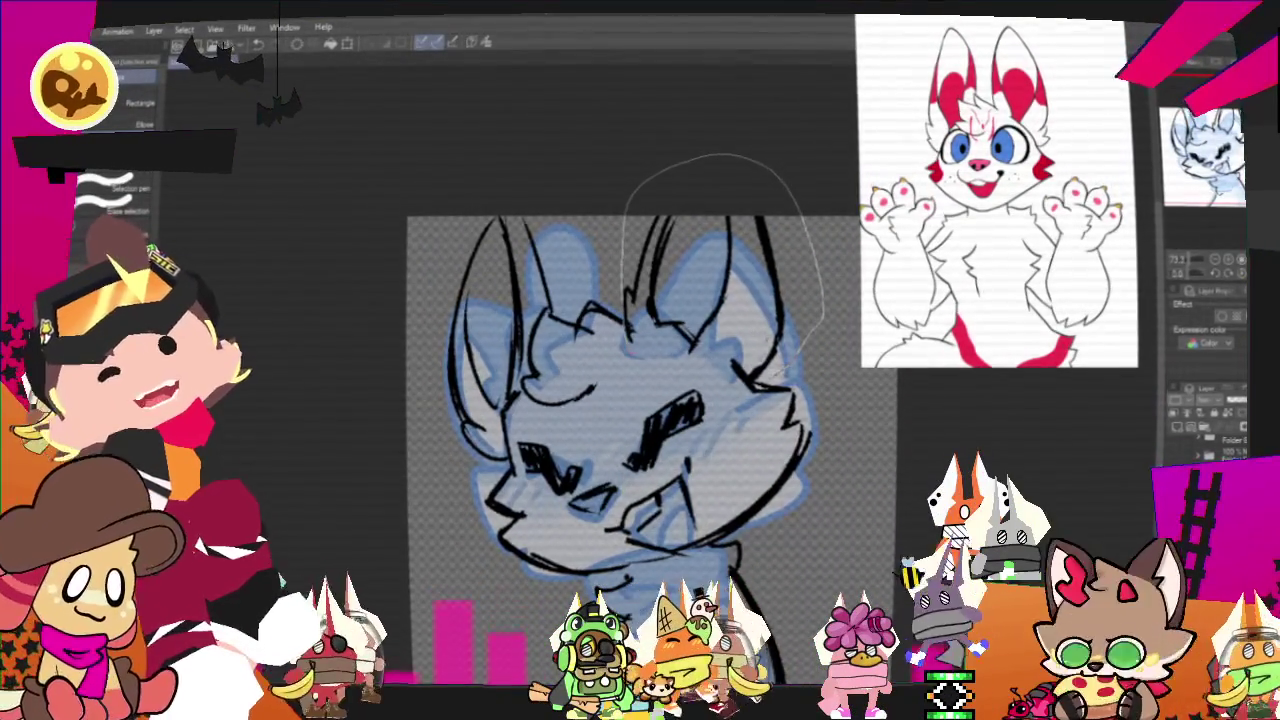
pyautogui.moveTo(818, 320); pyautogui.dragTo(810, 328)
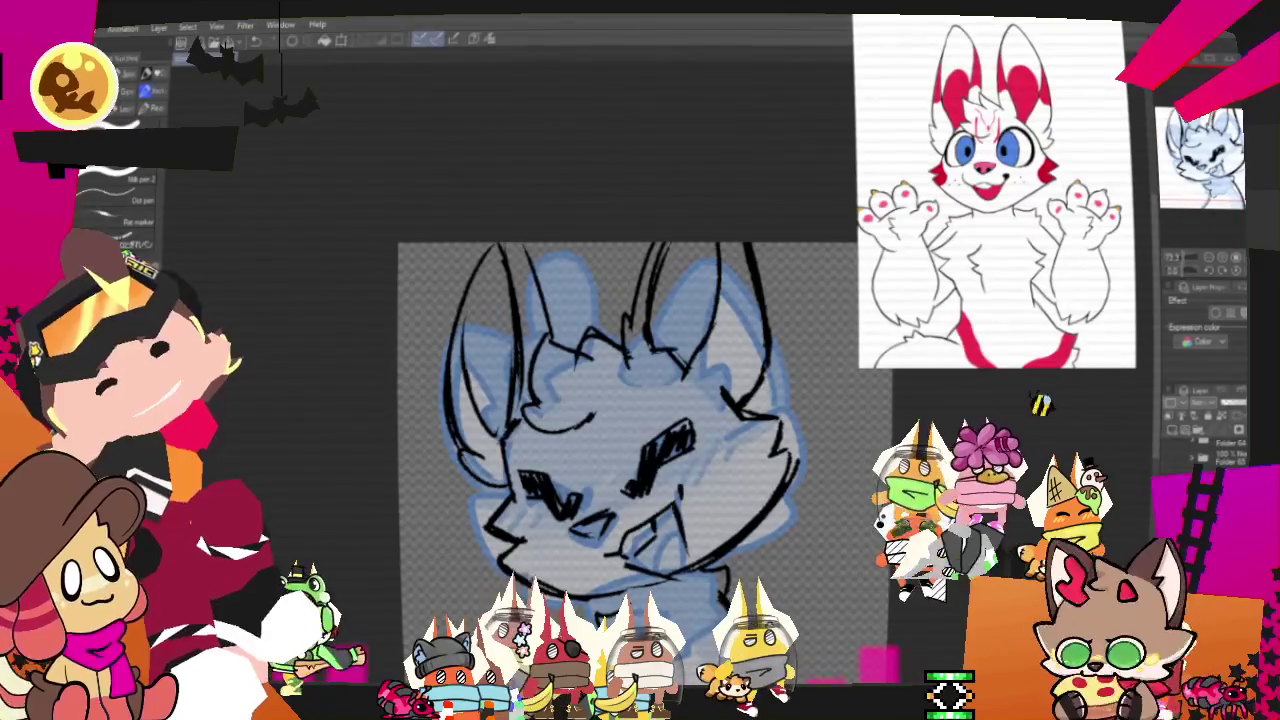
pyautogui.press('p')
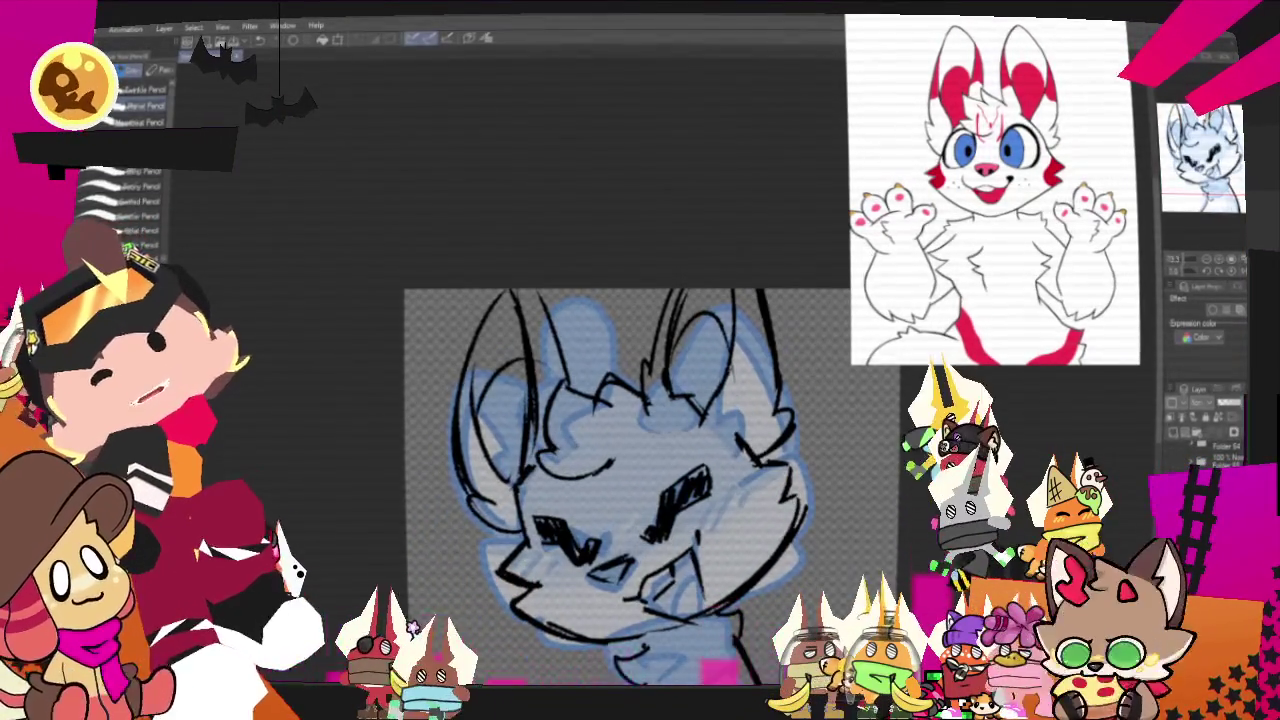
pyautogui.press('m')
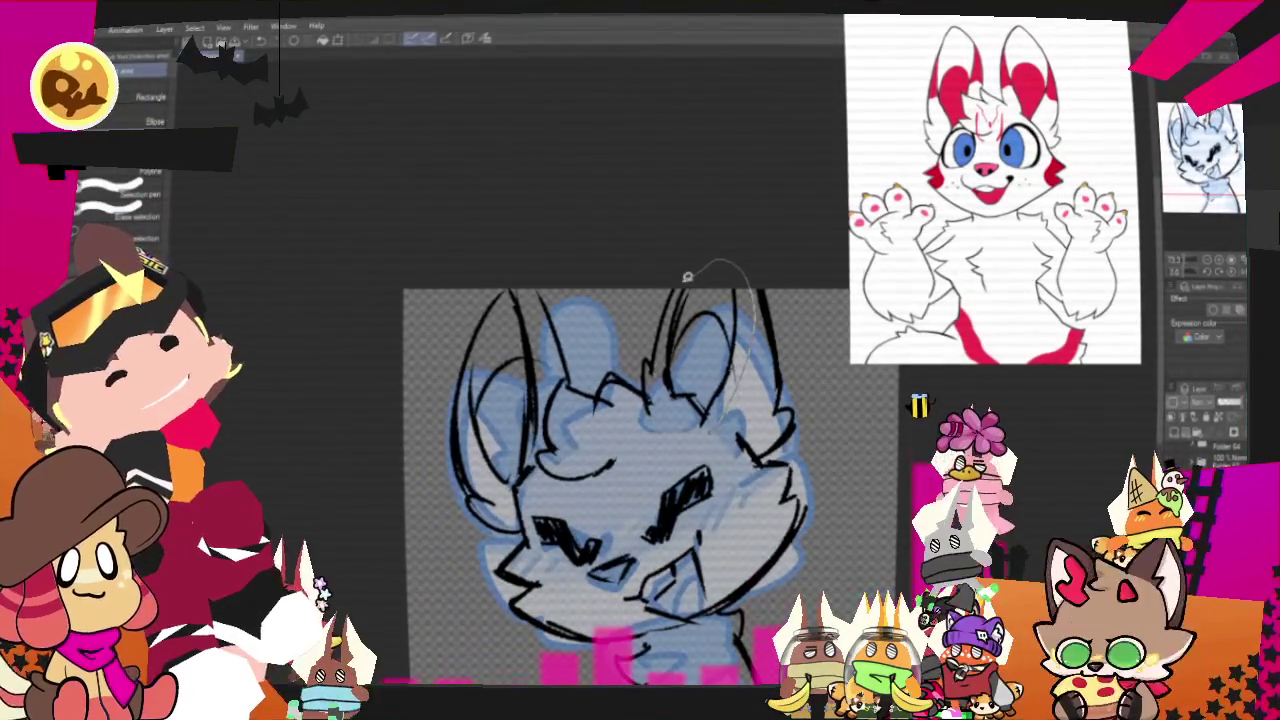
pyautogui.press('o')
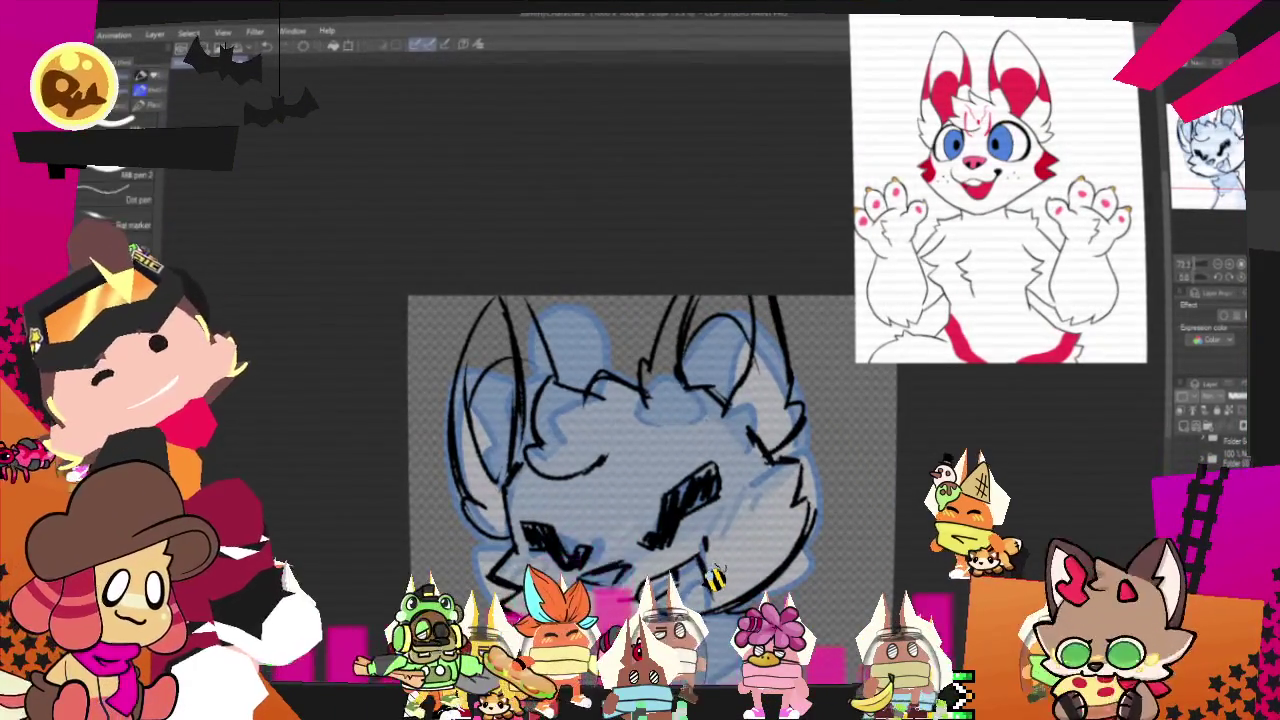
pyautogui.press('p')
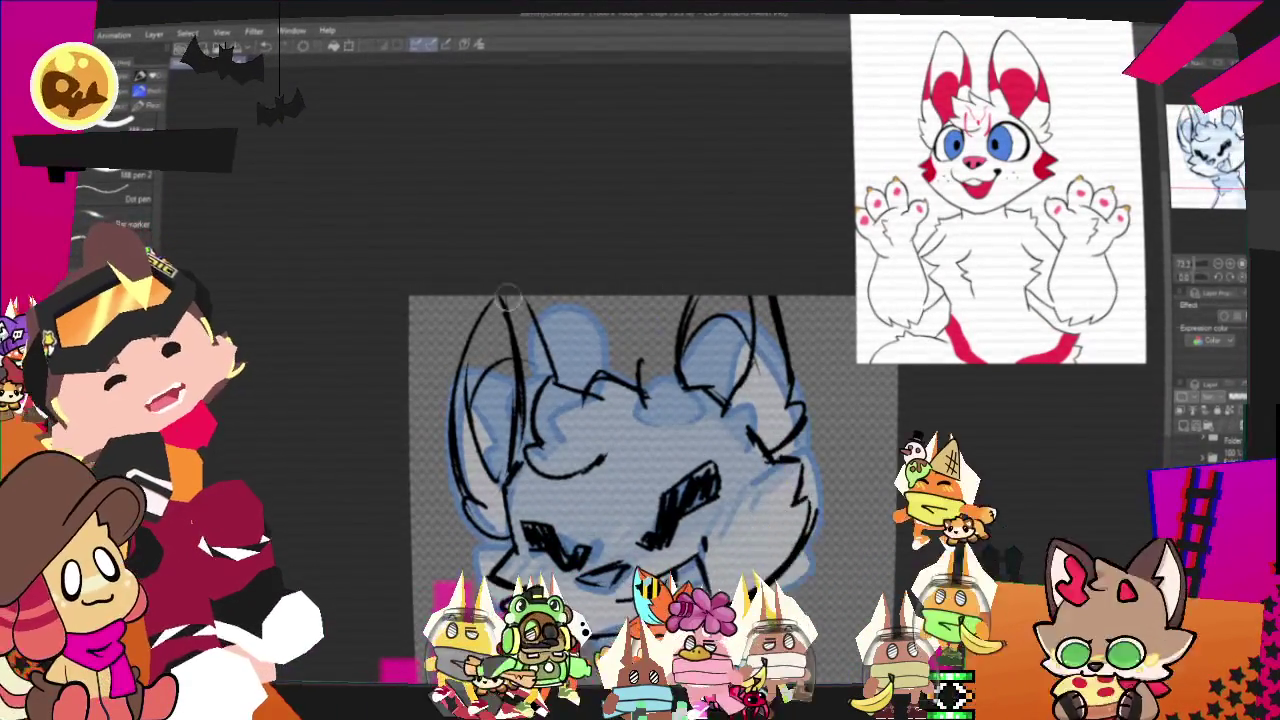
pyautogui.press('p')
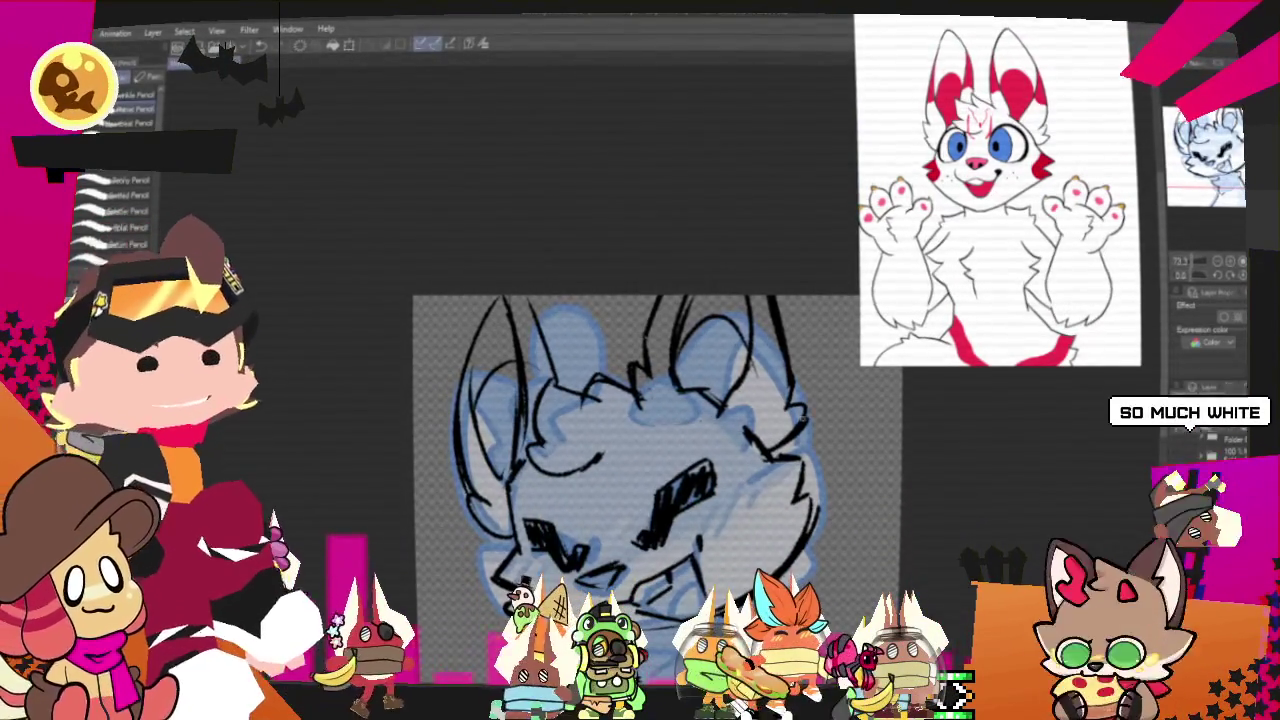
pyautogui.moveTo(640, 450)
pyautogui.mouseDown()
pyautogui.moveTo(598, 418)
pyautogui.moveTo(578, 369)
pyautogui.moveTo(590, 318)
pyautogui.mouseUp()
pyautogui.moveTo(595, 400); pyautogui.dragTo(591, 435)
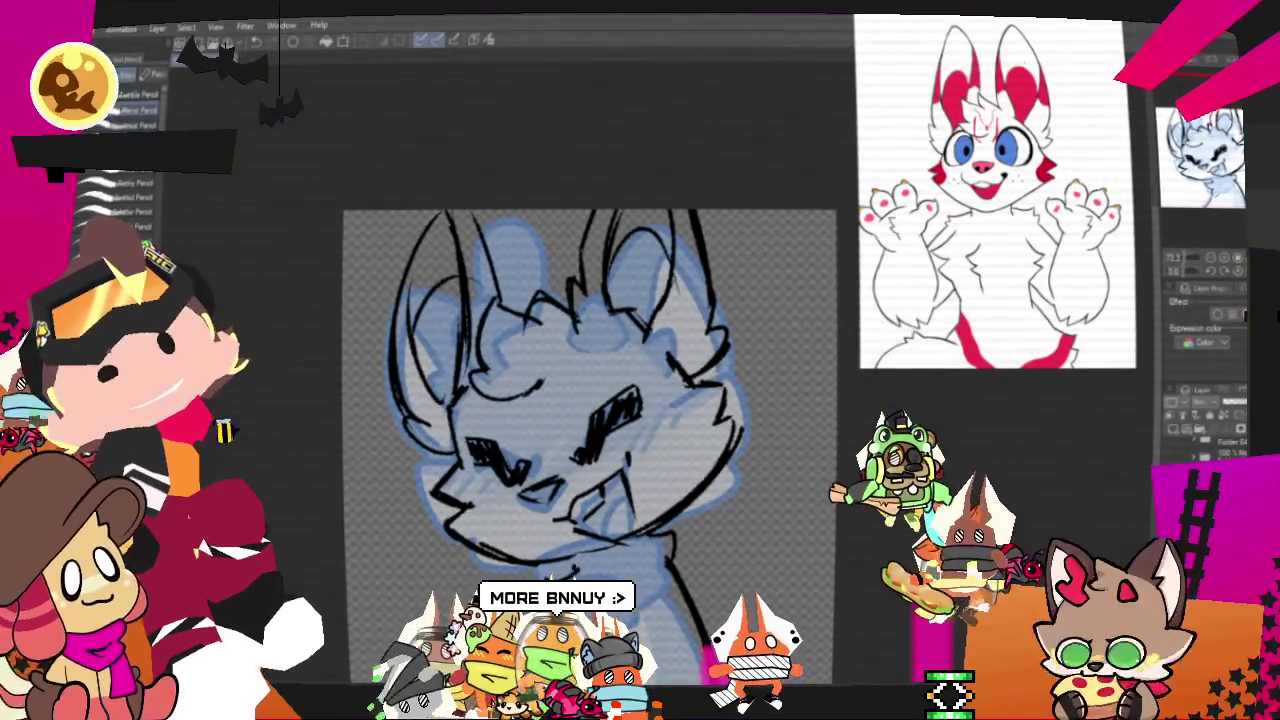
# Freehand-select the right ear and rotate it counter-clockwise with Free Transform.
pyautogui.press('m')
pyautogui.moveTo(565, 270)
pyautogui.mouseDown()
pyautogui.moveTo(678, 148)
pyautogui.moveTo(737, 365)
pyautogui.moveTo(580, 345)
pyautogui.mouseUp()
pyautogui.hotkey('ctrl', 't')
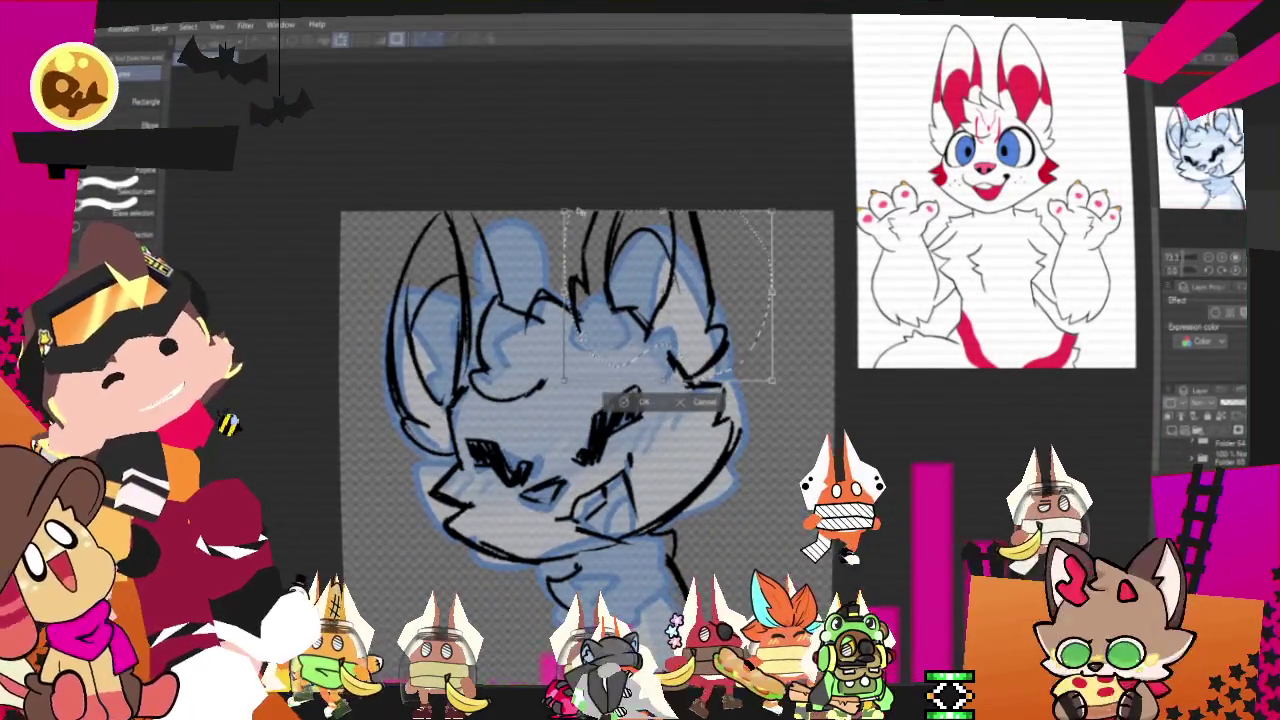
pyautogui.moveTo(772, 208); pyautogui.dragTo(757, 190)
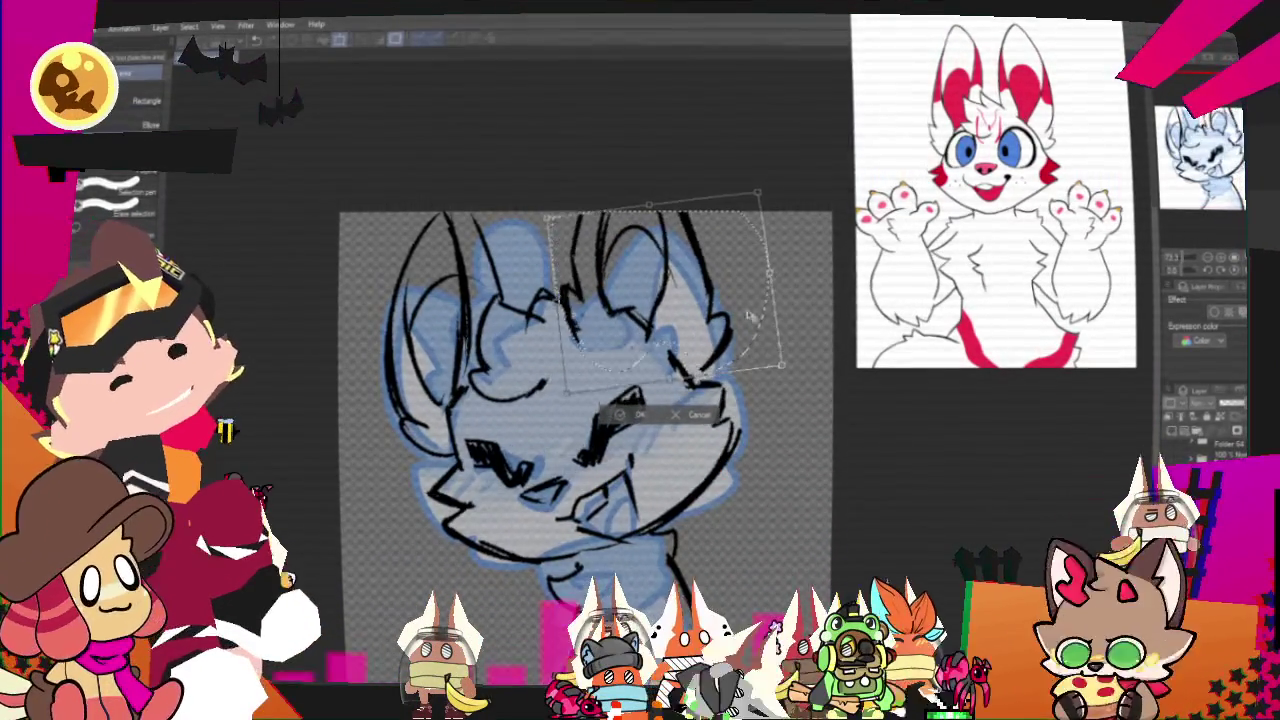
pyautogui.press('Return')
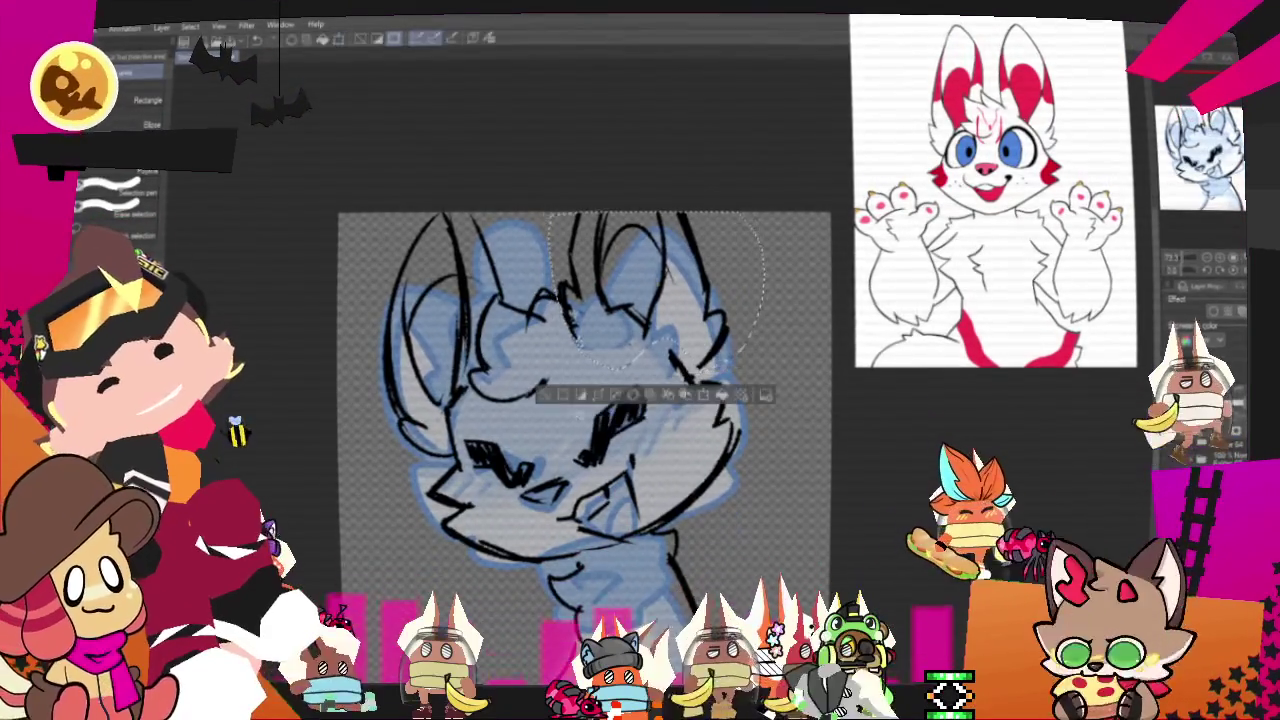
pyautogui.press('p')
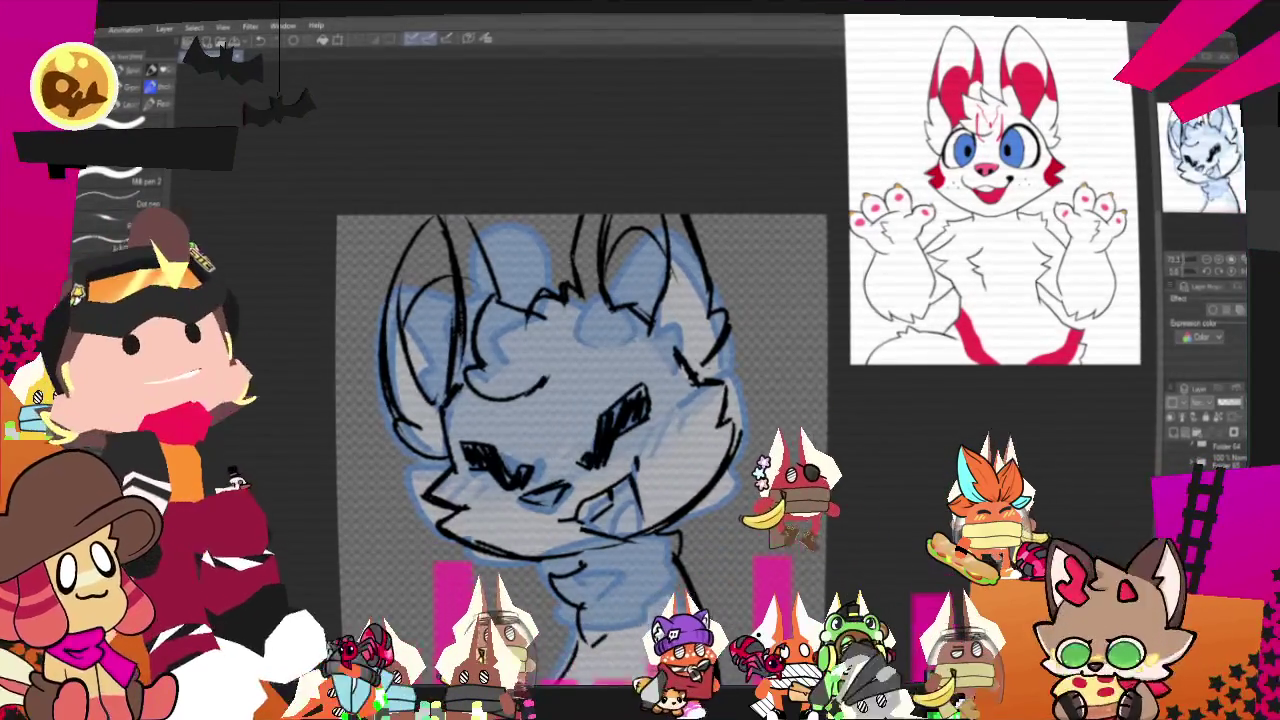
# Tint the sketch layer blue, hide the grey rough, and ink a first line above the head.
pyautogui.click(1183, 298)
pyautogui.click(1180, 445)
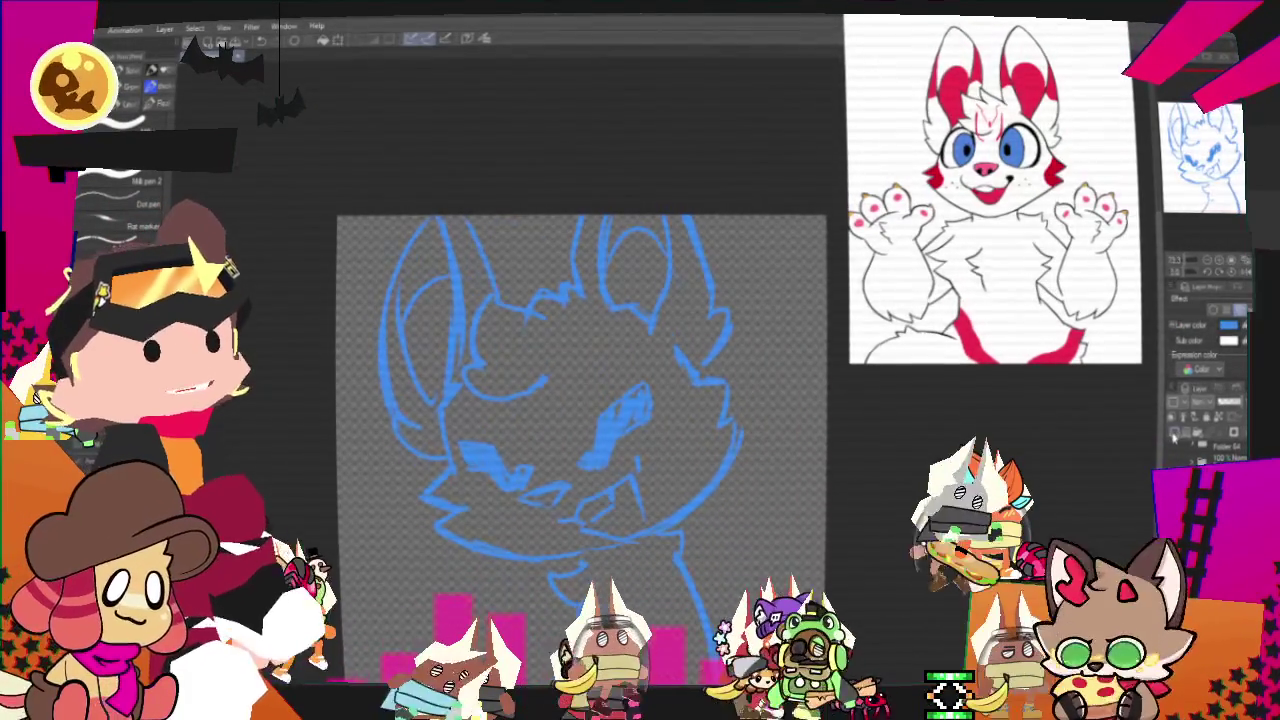
pyautogui.moveTo(580, 400); pyautogui.dragTo(545, 388)
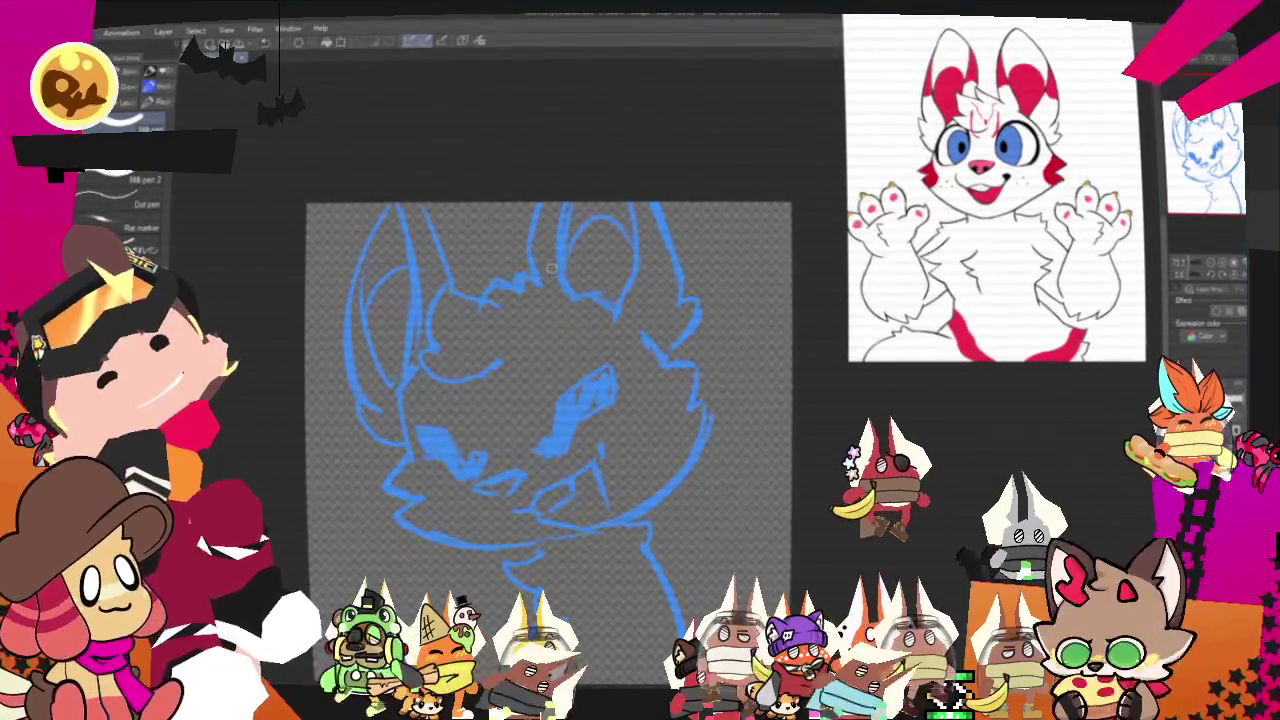
pyautogui.moveTo(533, 287)
pyautogui.mouseDown()
pyautogui.moveTo(473, 299)
pyautogui.moveTo(436, 350)
pyautogui.mouseUp()
# Redraw the rabbit's forehead tuft in black ink as a curved arc wrapping down and around.
pyautogui.hotkey('ctrl', 'z')
pyautogui.moveTo(470, 288); pyautogui.dragTo(502, 310)
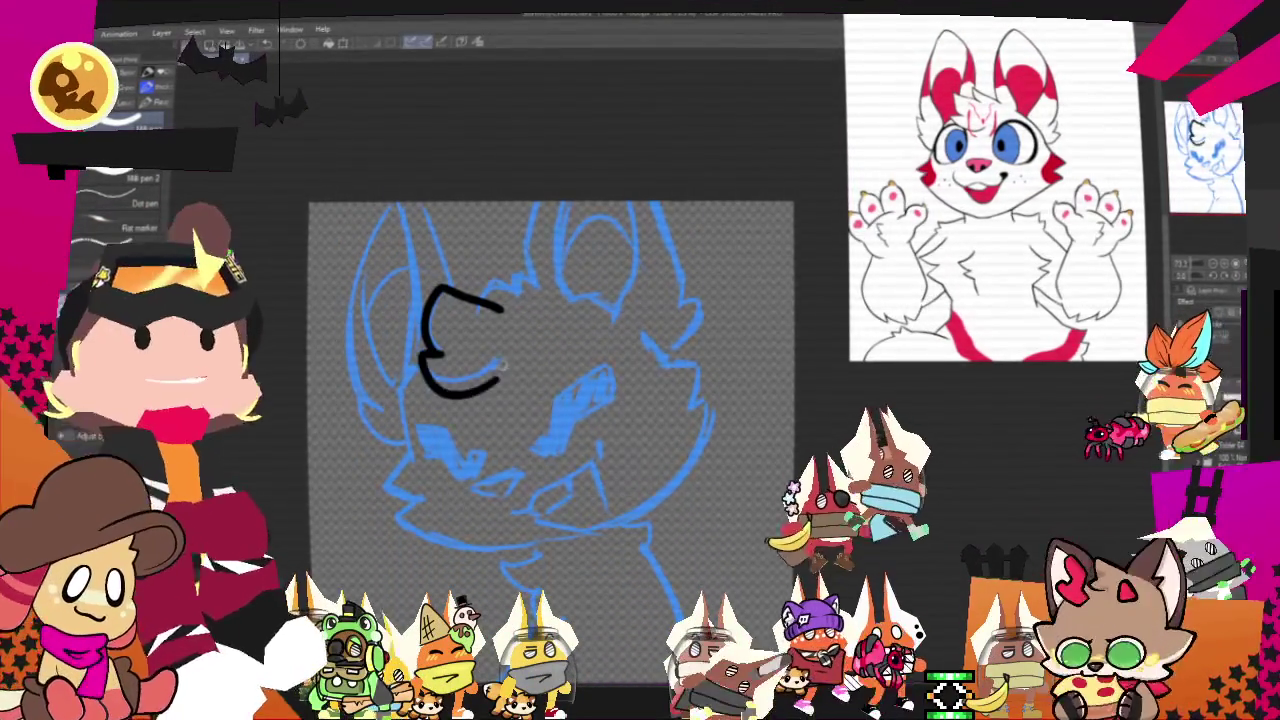
pyautogui.moveTo(437, 350)
pyautogui.mouseDown()
pyautogui.moveTo(500, 368)
pyautogui.moveTo(472, 376)
pyautogui.mouseUp()
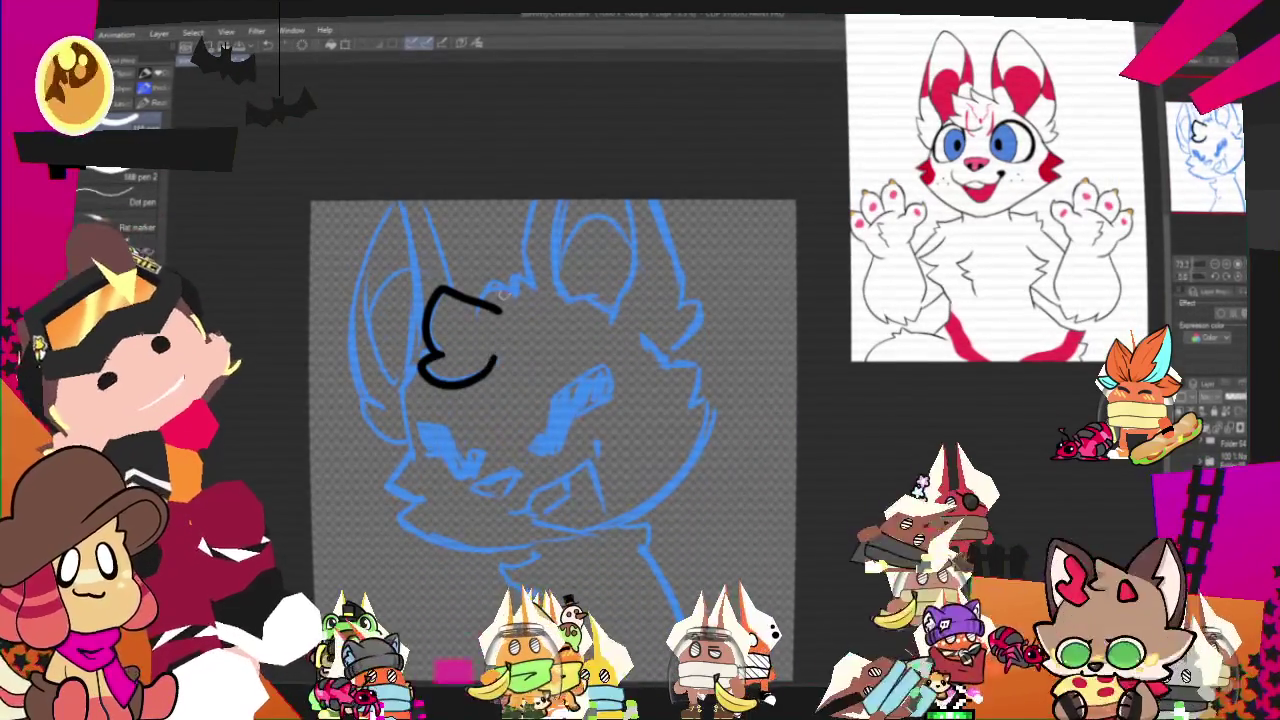
# Ink the head top, both edges of the right ear and the head's right side, redoing bad strokes.
pyautogui.moveTo(482, 305); pyautogui.dragTo(541, 292)
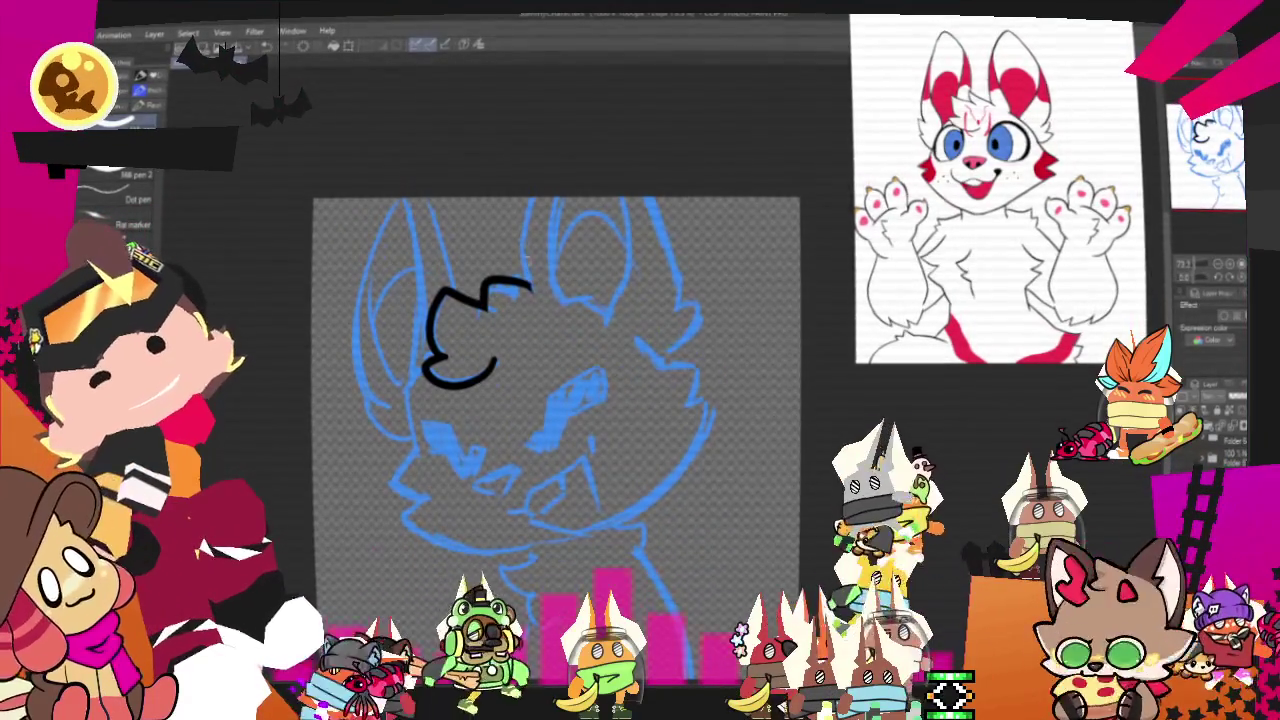
pyautogui.hotkey('ctrl', 'z')
pyautogui.moveTo(530, 198); pyautogui.dragTo(527, 287)
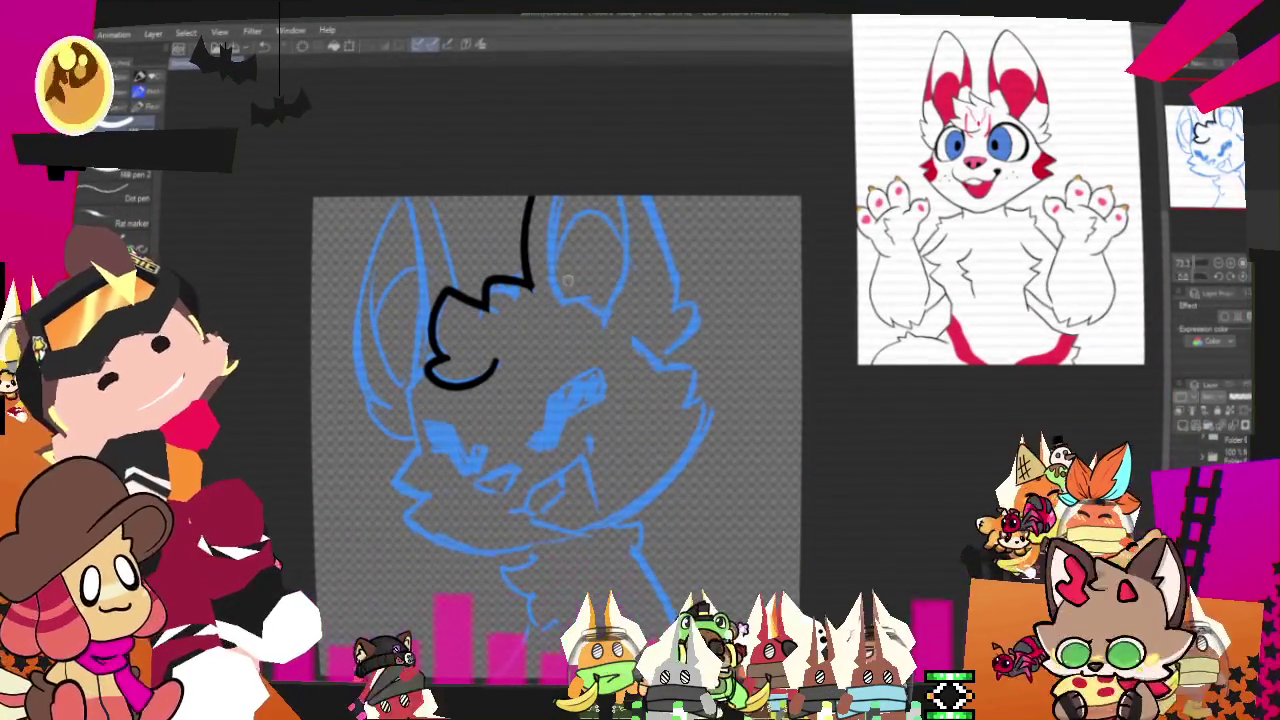
pyautogui.moveTo(549, 200)
pyautogui.mouseDown()
pyautogui.moveTo(556, 297)
pyautogui.moveTo(622, 345)
pyautogui.mouseUp()
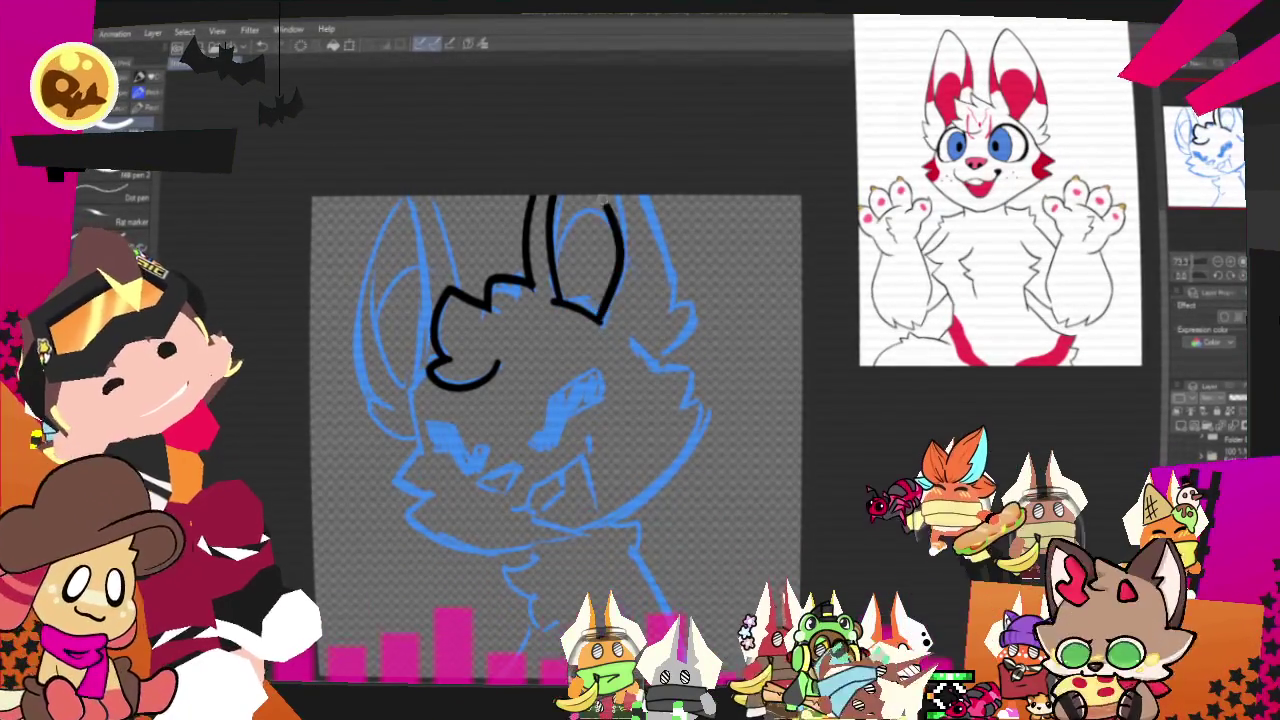
pyautogui.hotkey('ctrl', 'z')
pyautogui.moveTo(643, 195); pyautogui.dragTo(665, 297)
pyautogui.moveTo(657, 228); pyautogui.dragTo(655, 350)
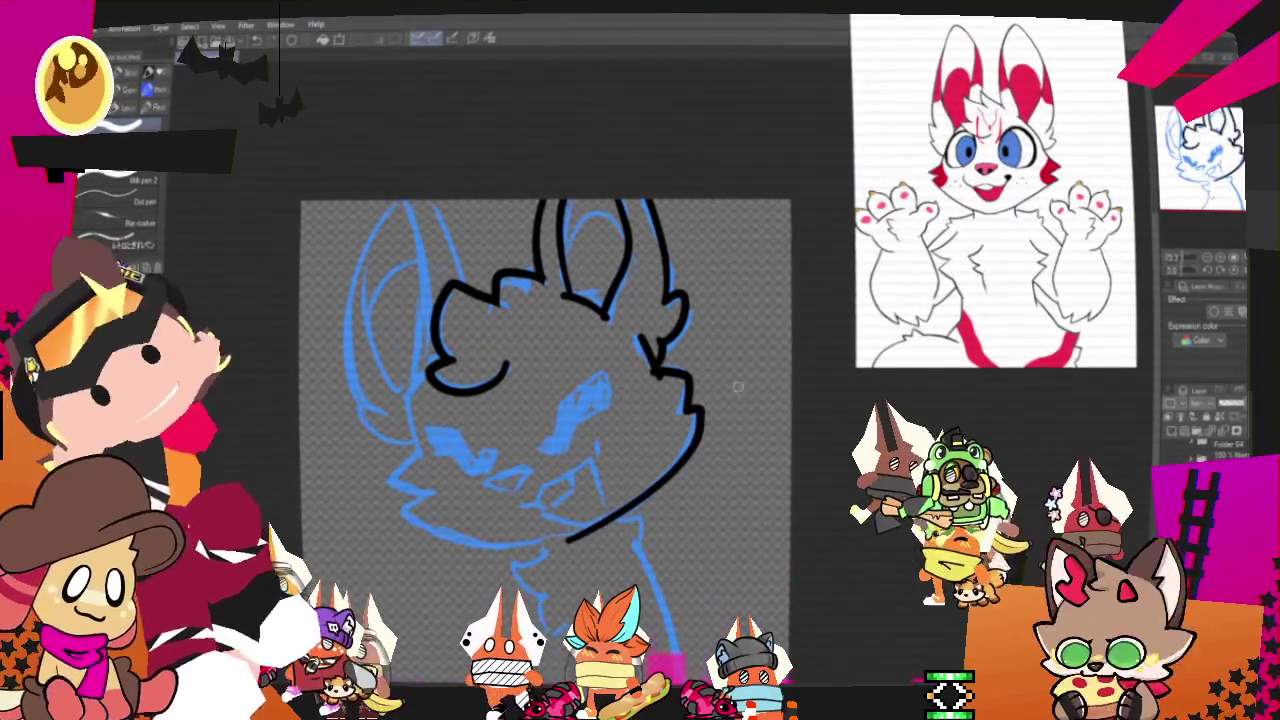
# Ink the jawline around the chin and a solid black eye with a small notch.
pyautogui.moveTo(688, 405); pyautogui.dragTo(558, 530)
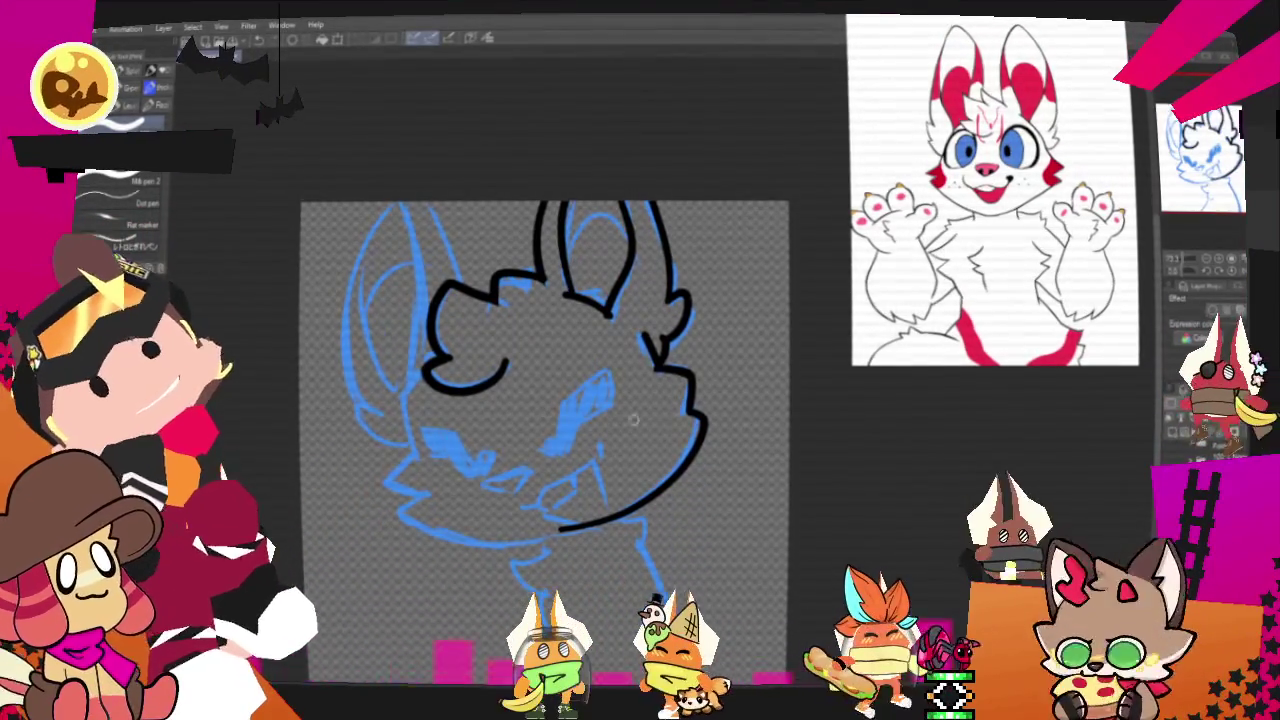
pyautogui.moveTo(545, 440)
pyautogui.mouseDown()
pyautogui.moveTo(649, 395)
pyautogui.moveTo(663, 370)
pyautogui.mouseUp()
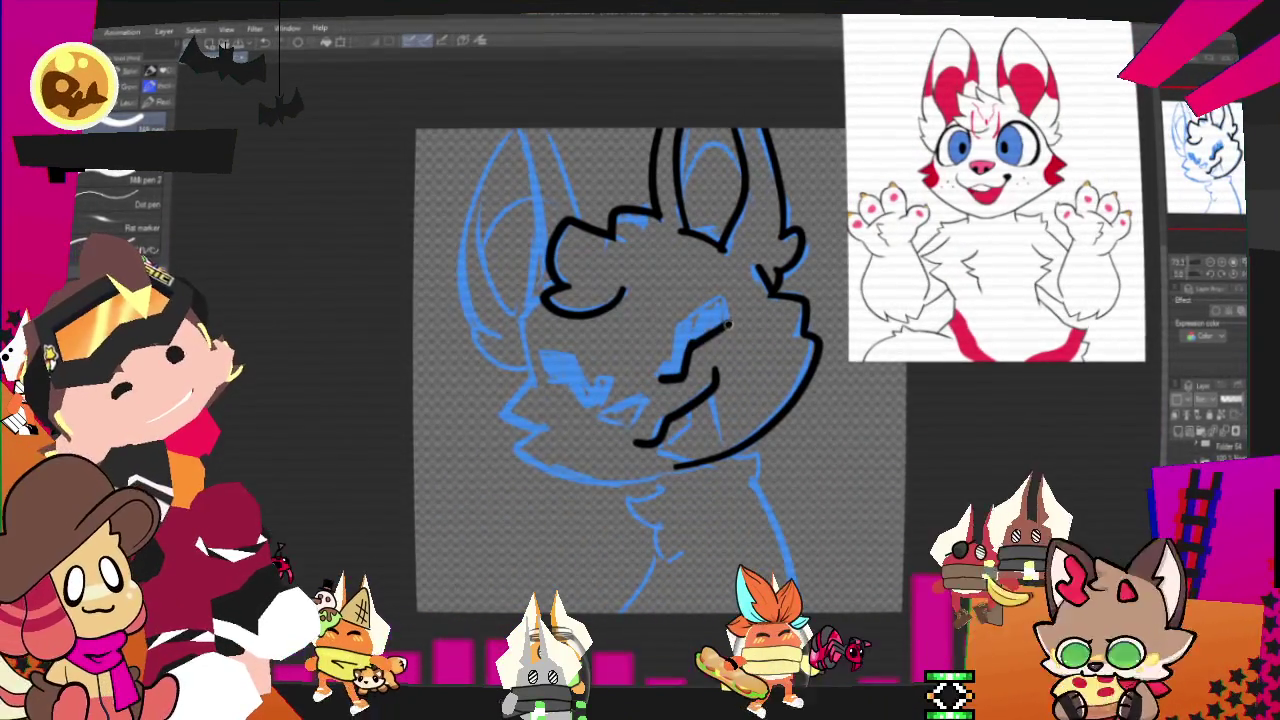
pyautogui.moveTo(728, 325); pyautogui.dragTo(668, 345)
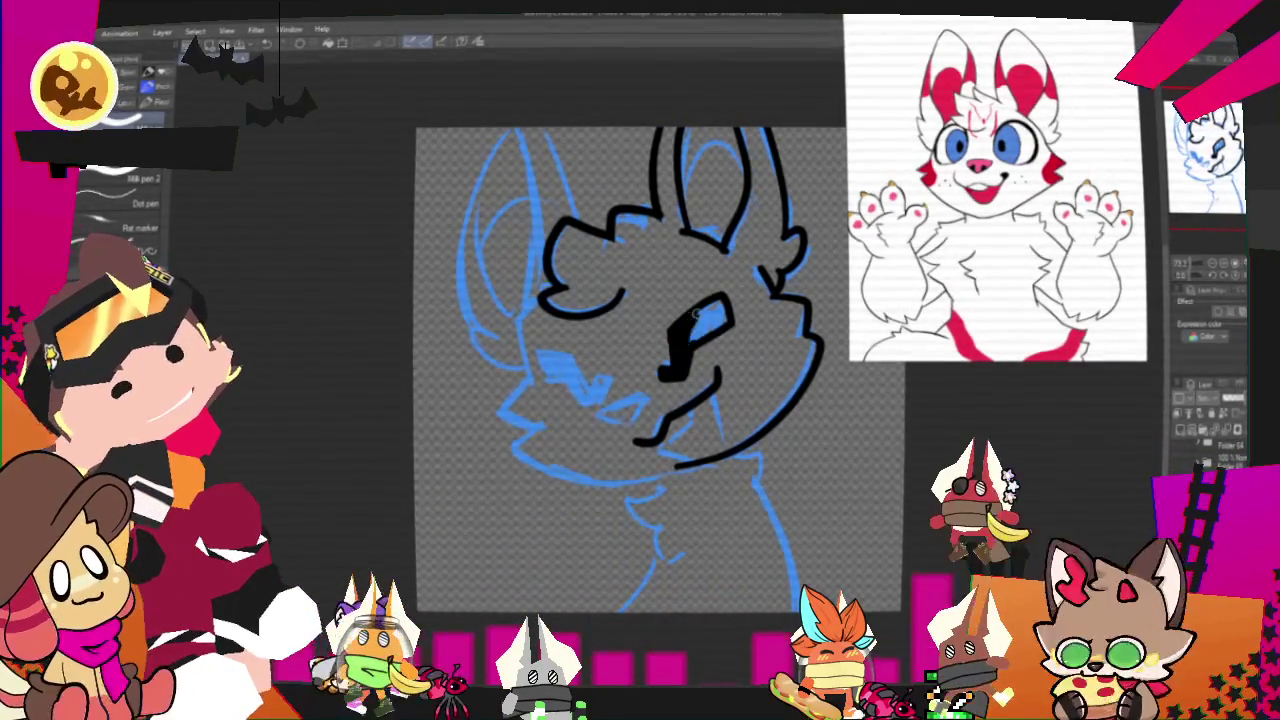
pyautogui.moveTo(700, 315); pyautogui.dragTo(718, 322)
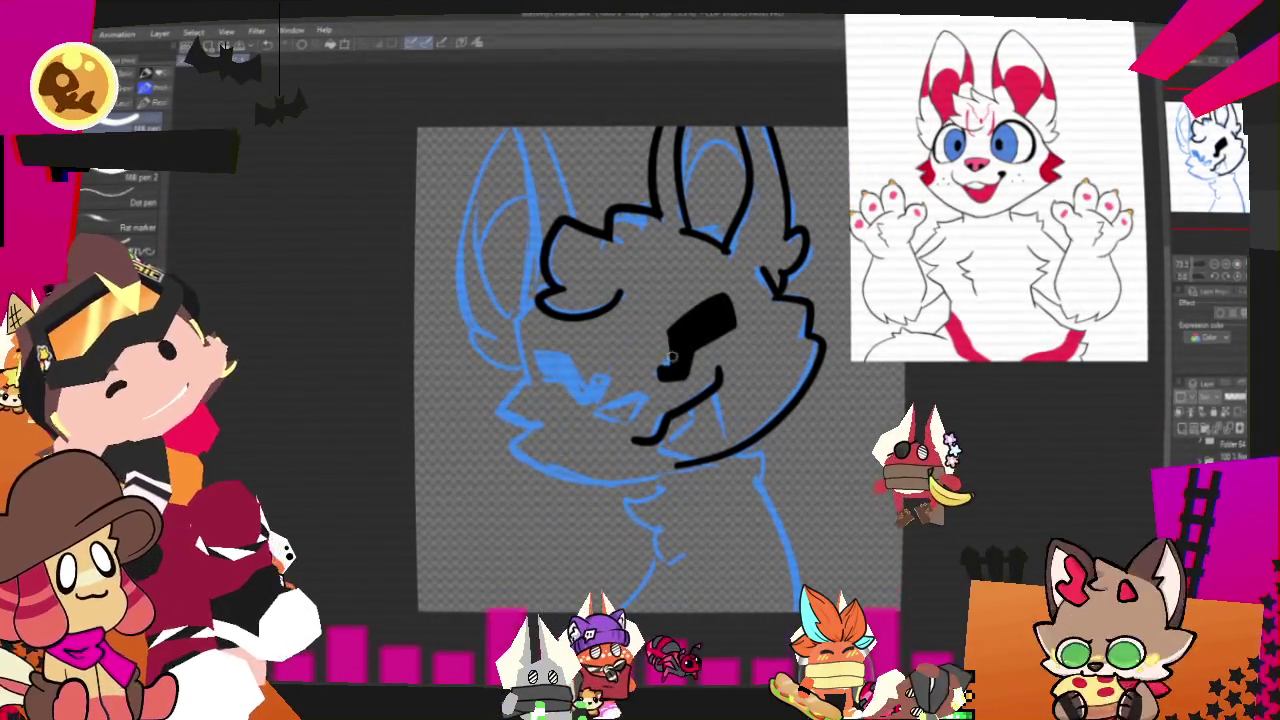
pyautogui.moveTo(673, 350); pyautogui.dragTo(661, 329)
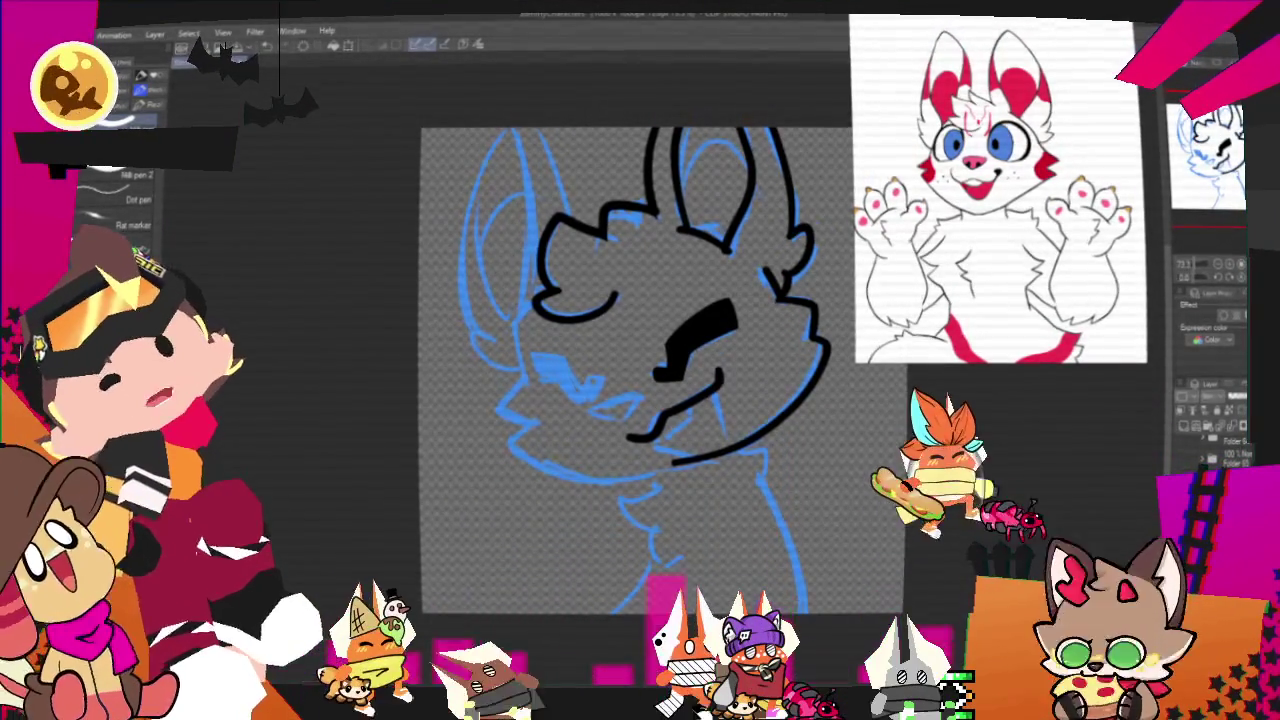
# Add a short mouth line and a cheek tuft left of the muzzle.
pyautogui.moveTo(590, 406); pyautogui.dragTo(626, 418)
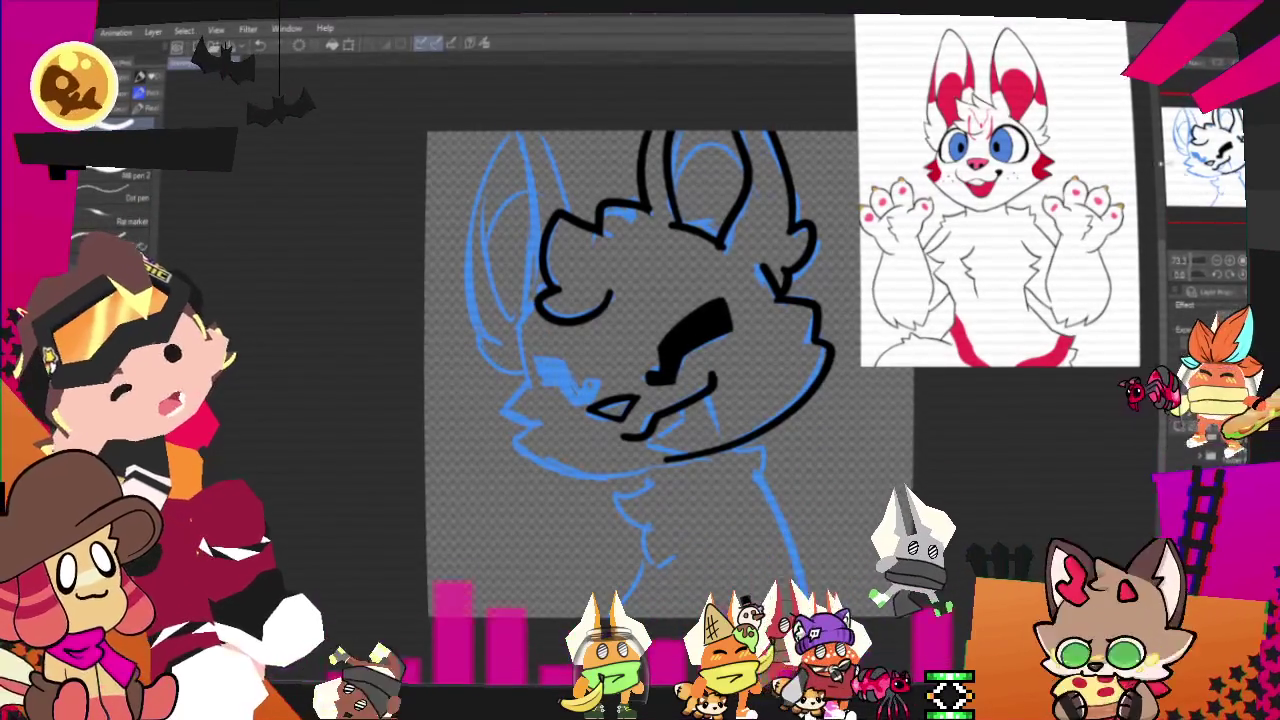
pyautogui.moveTo(640, 370); pyautogui.dragTo(618, 358)
pyautogui.moveTo(524, 368); pyautogui.dragTo(506, 408)
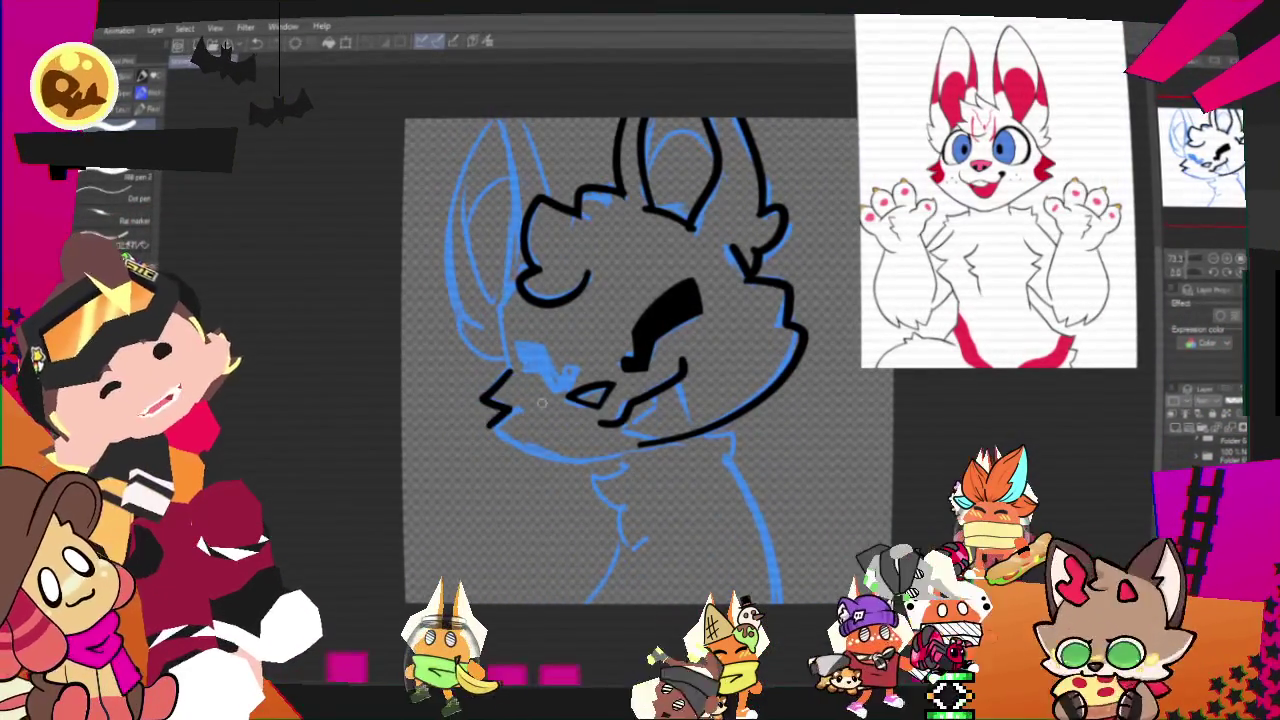
# Redraw the cheek tuft and the chin curve along the muzzle more cleanly.
pyautogui.hotkey('ctrl', 'z')
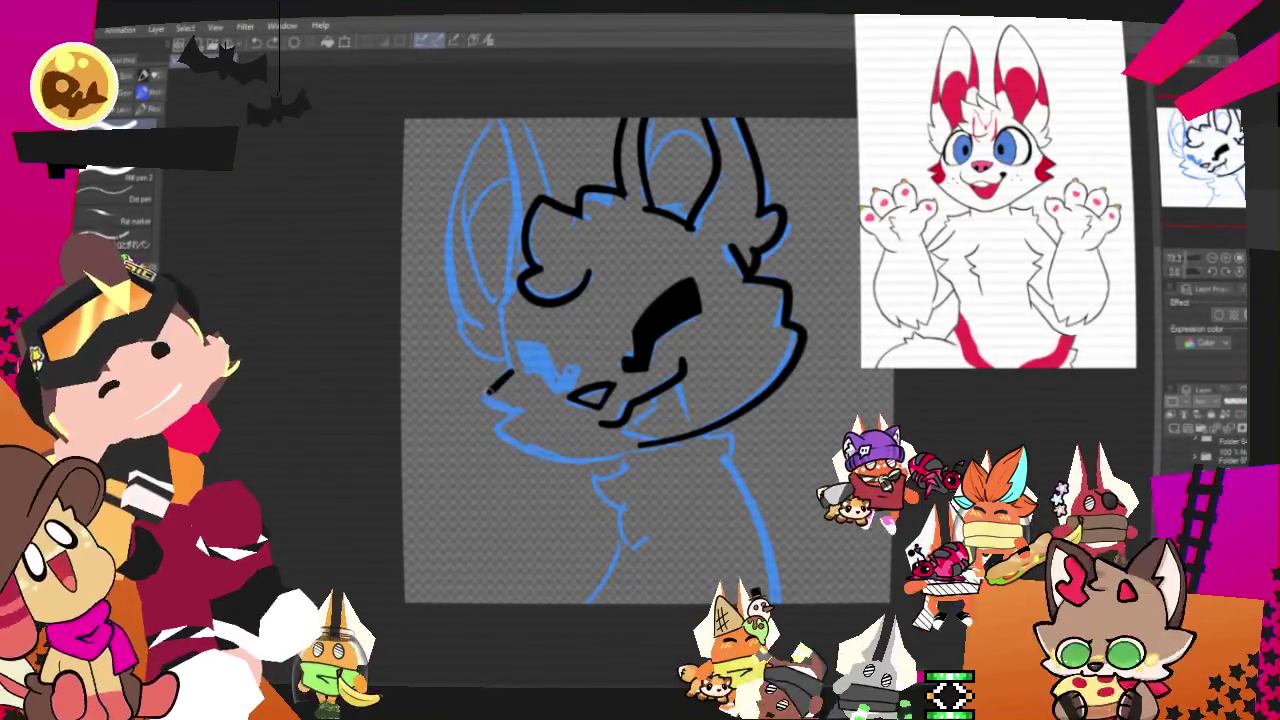
pyautogui.moveTo(510, 370); pyautogui.dragTo(494, 422)
pyautogui.hotkey('ctrl', 'z')
pyautogui.moveTo(498, 418); pyautogui.dragTo(684, 456)
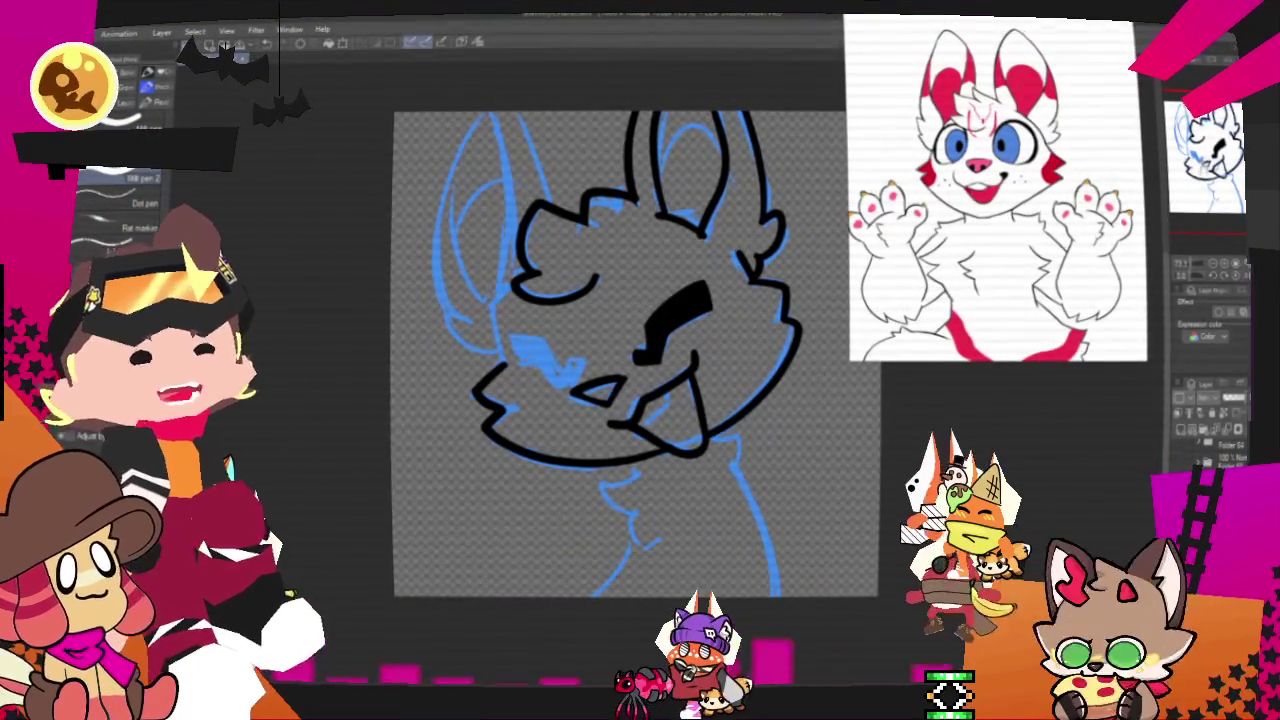
pyautogui.moveTo(630, 350); pyautogui.dragTo(708, 318)
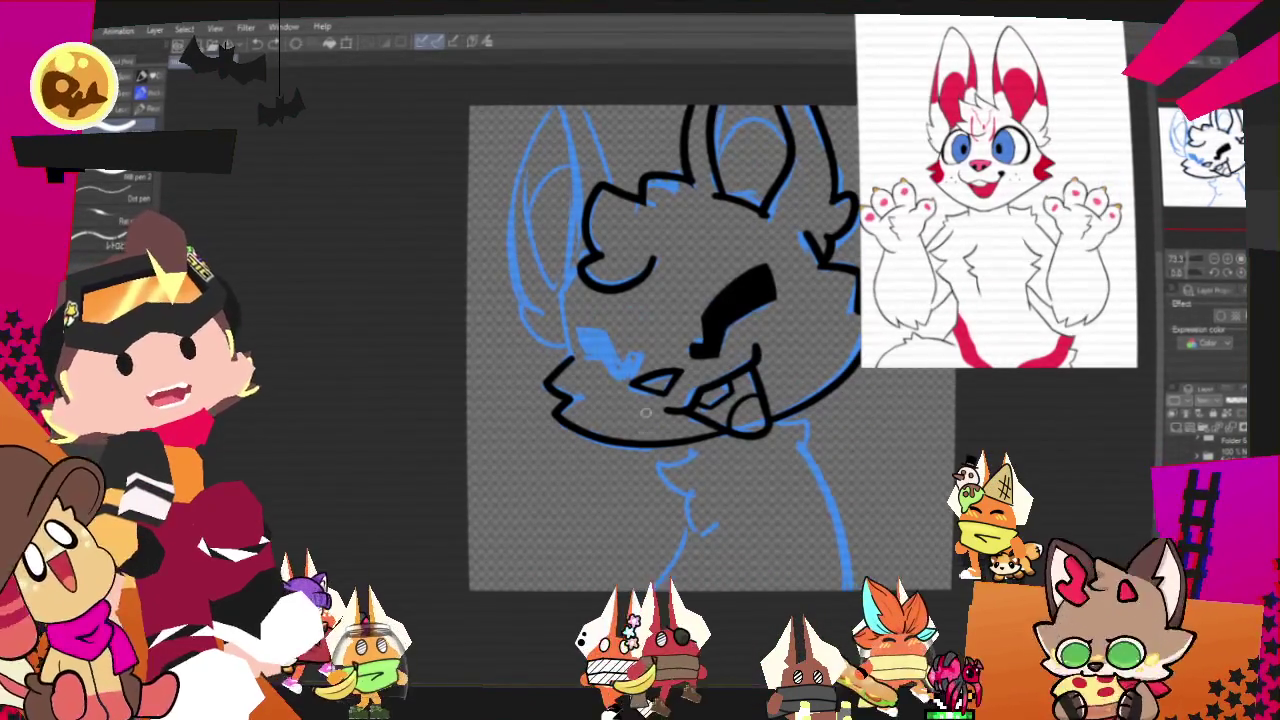
# Outline and fill the second eye beside the snout in solid black.
pyautogui.moveTo(625, 356); pyautogui.dragTo(632, 368)
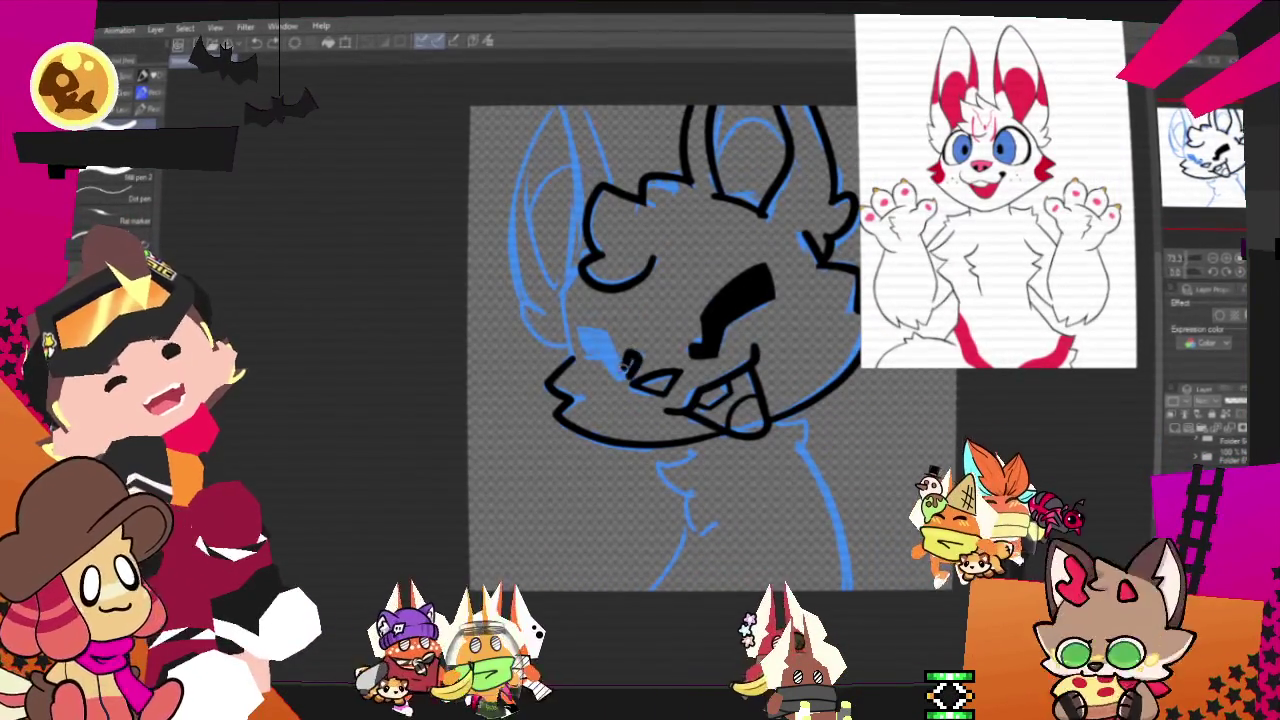
pyautogui.moveTo(578, 333)
pyautogui.mouseDown()
pyautogui.moveTo(620, 370)
pyautogui.moveTo(597, 333)
pyautogui.mouseUp()
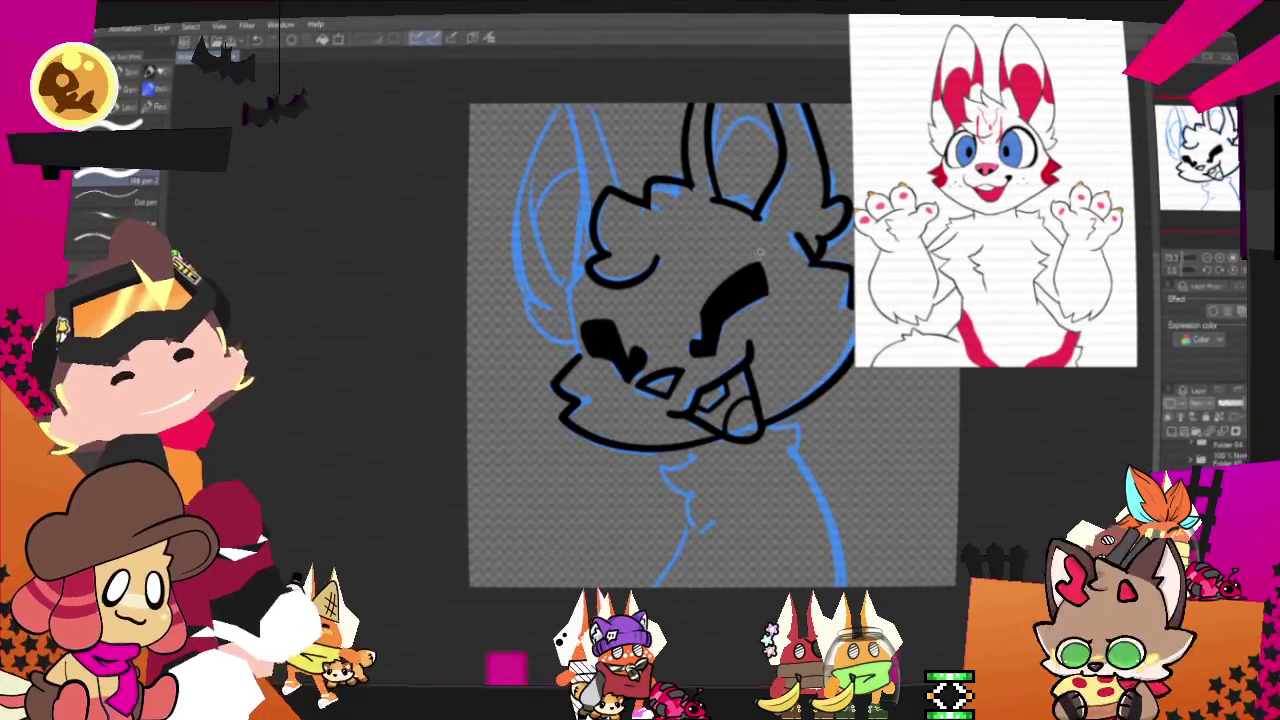
pyautogui.moveTo(700, 340); pyautogui.dragTo(654, 414)
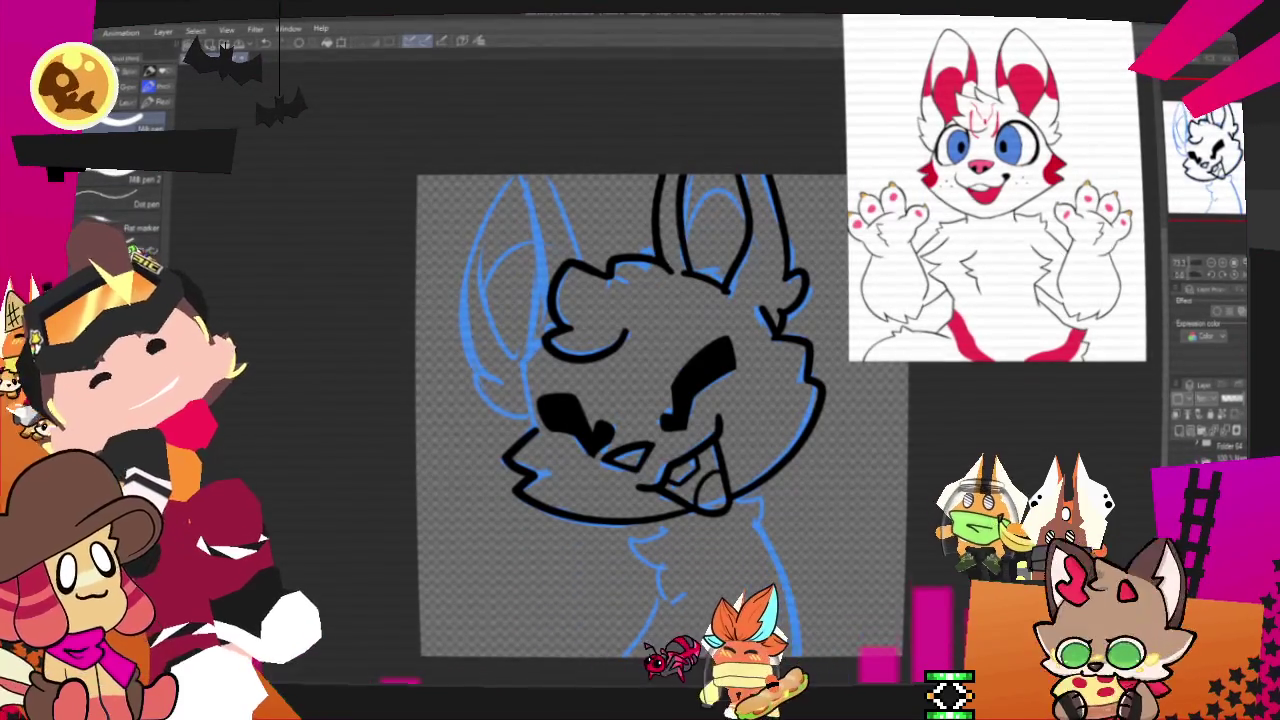
pyautogui.moveTo(630, 400); pyautogui.dragTo(717, 453)
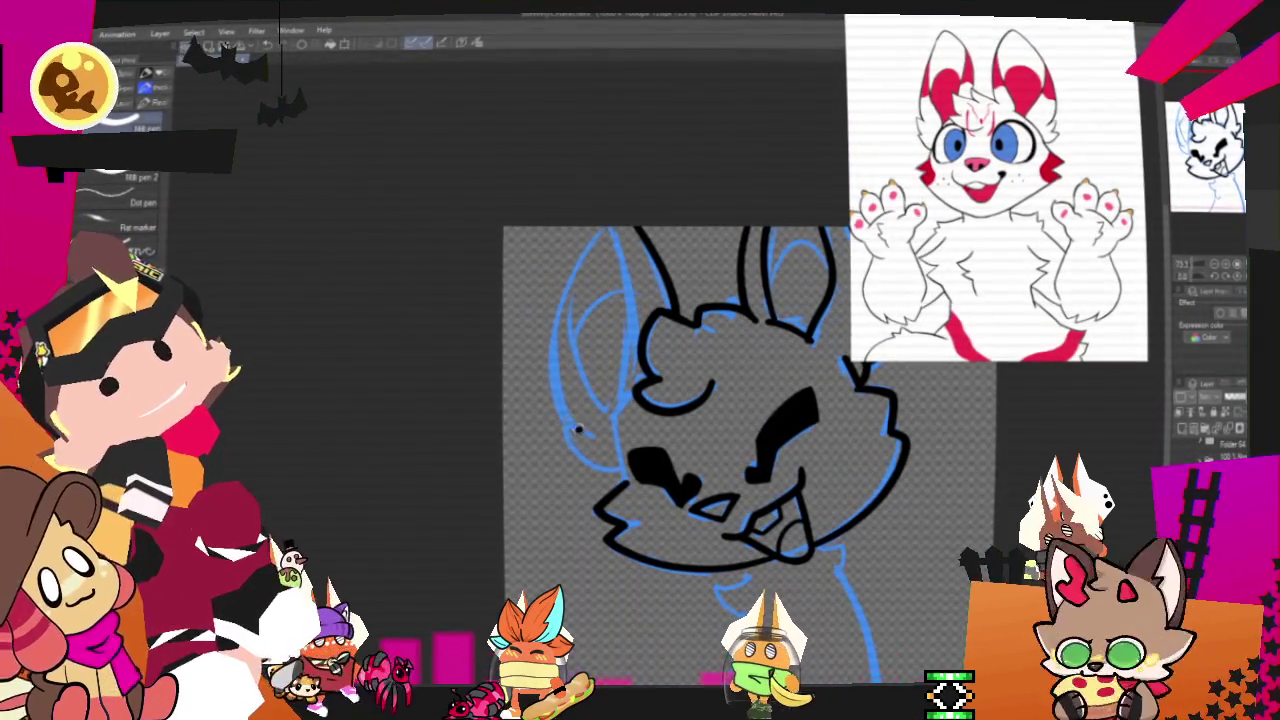
# Trace the left ear's outline in black ink over the blue sketch.
pyautogui.moveTo(600, 232); pyautogui.dragTo(567, 430)
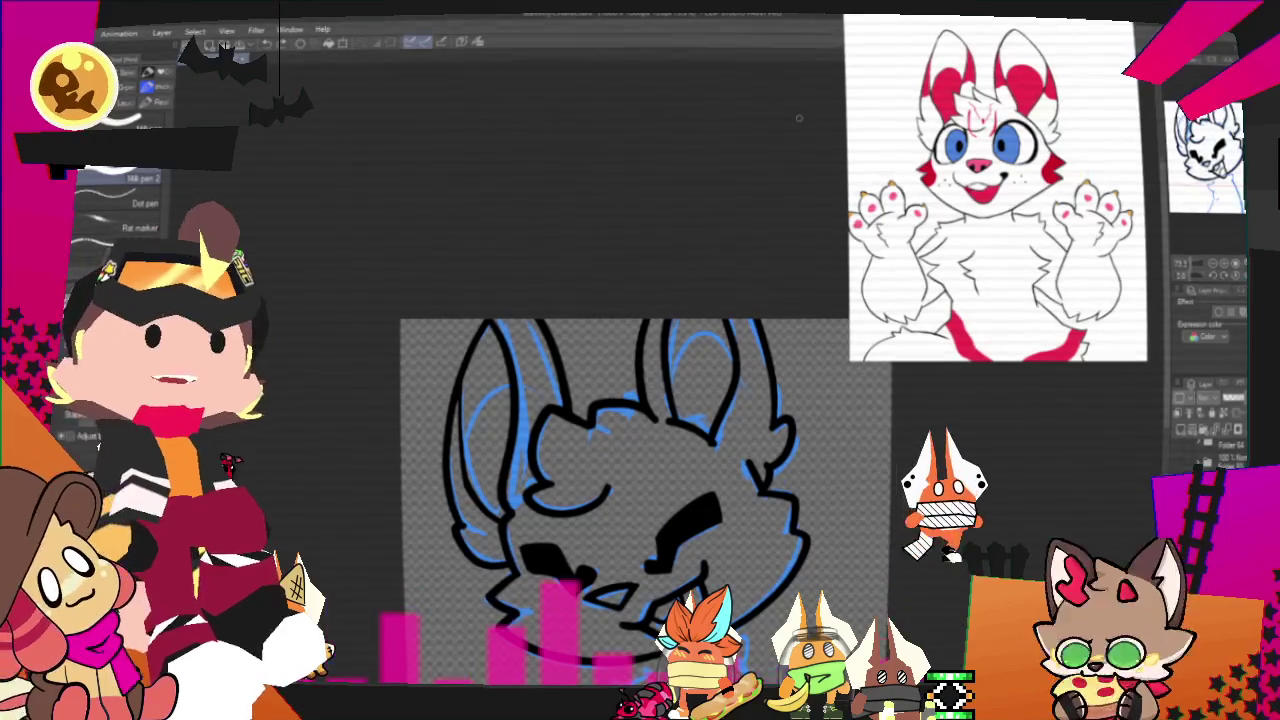
pyautogui.scroll(-3, 802, 111)
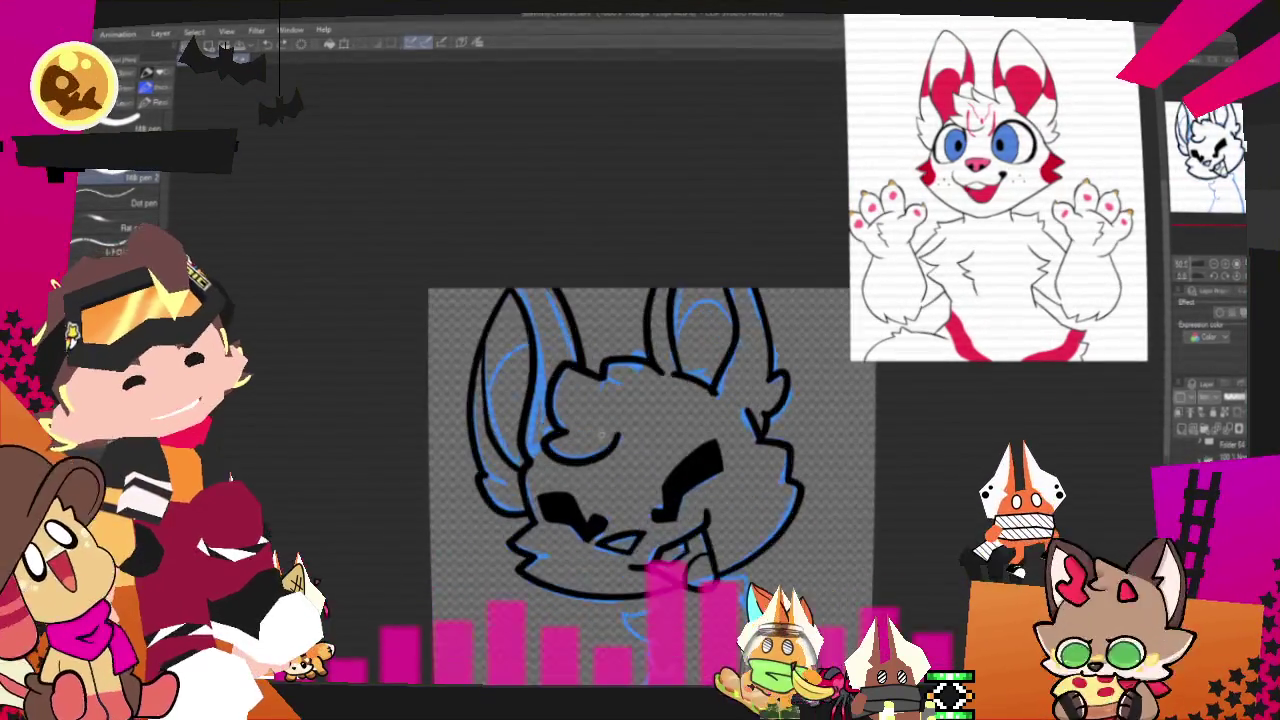
# Ink the fluffy chest tuft and the right side of the neck.
pyautogui.scroll(1, 651, 470)
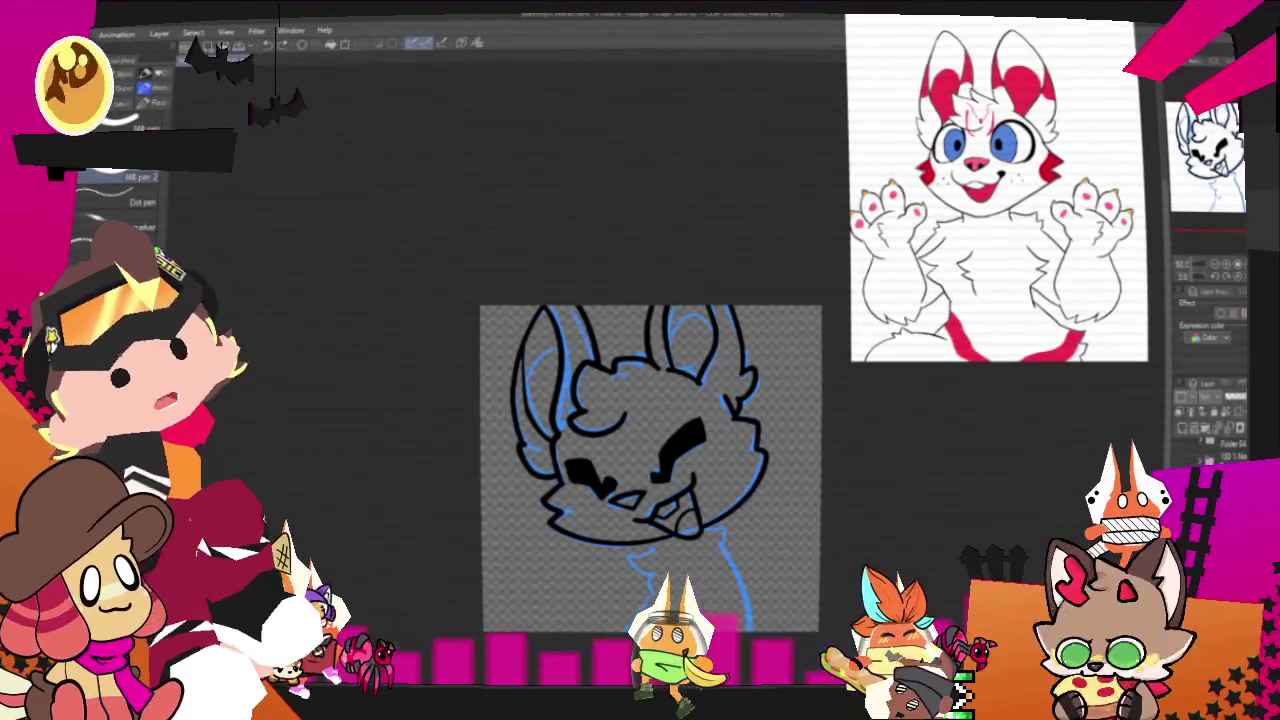
pyautogui.scroll(-1, 651, 470)
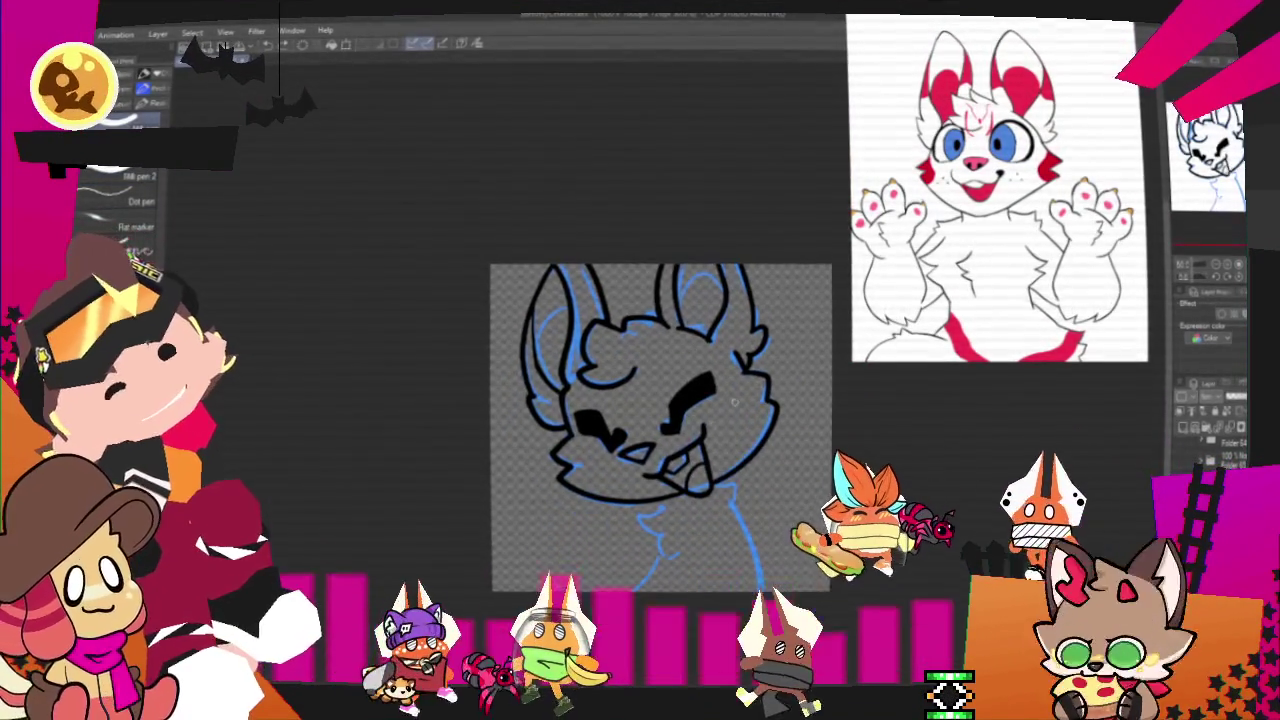
pyautogui.moveTo(638, 506)
pyautogui.mouseDown()
pyautogui.moveTo(652, 536)
pyautogui.moveTo(638, 588)
pyautogui.mouseUp()
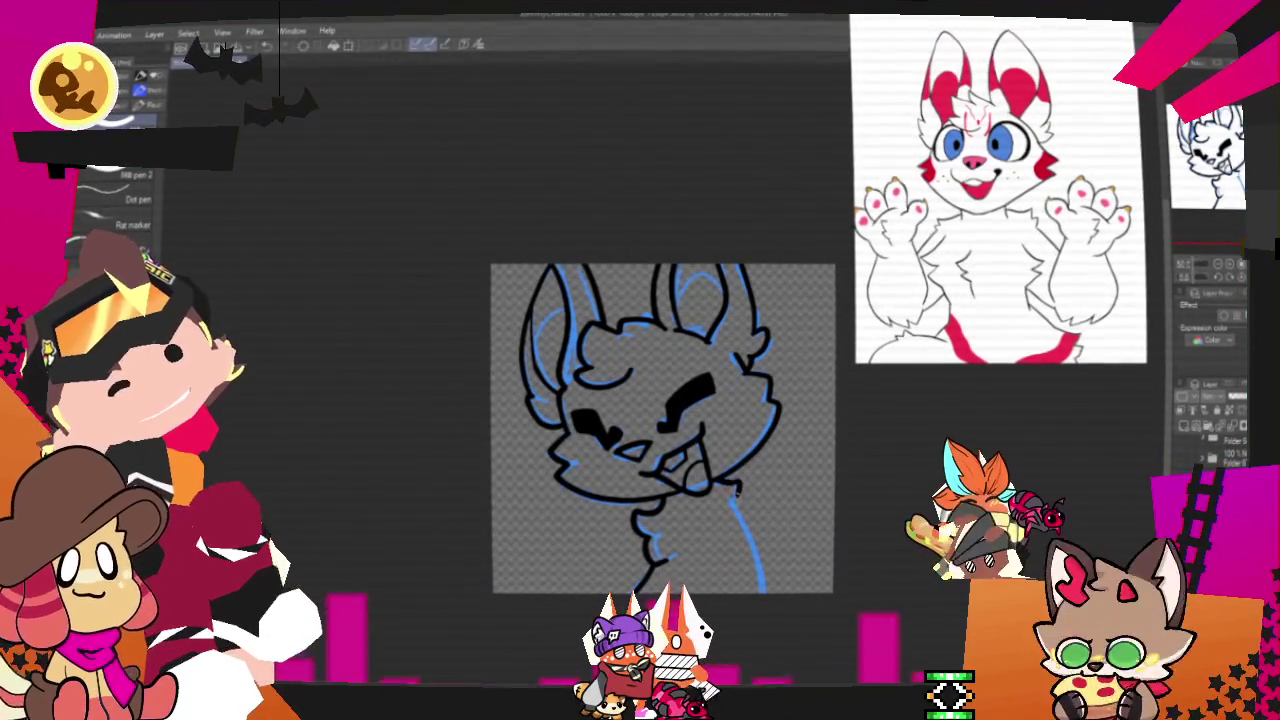
pyautogui.moveTo(740, 500); pyautogui.dragTo(764, 588)
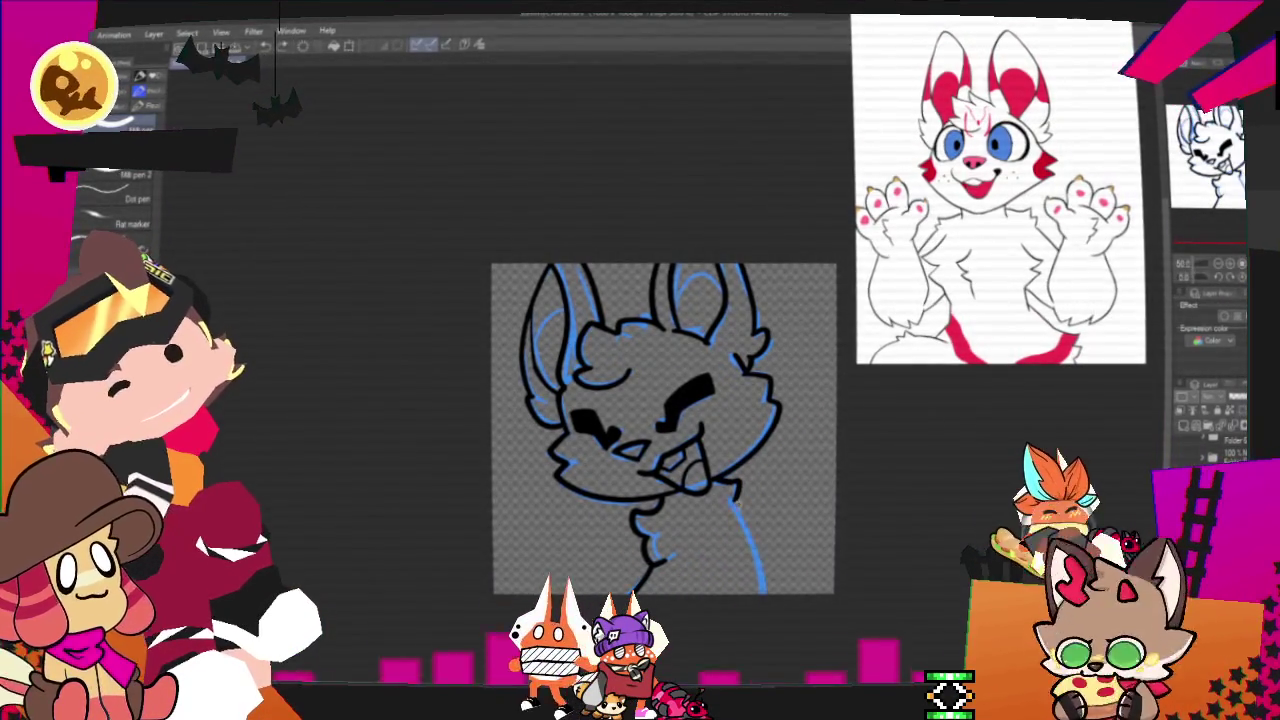
pyautogui.moveTo(776, 562); pyautogui.dragTo(742, 607)
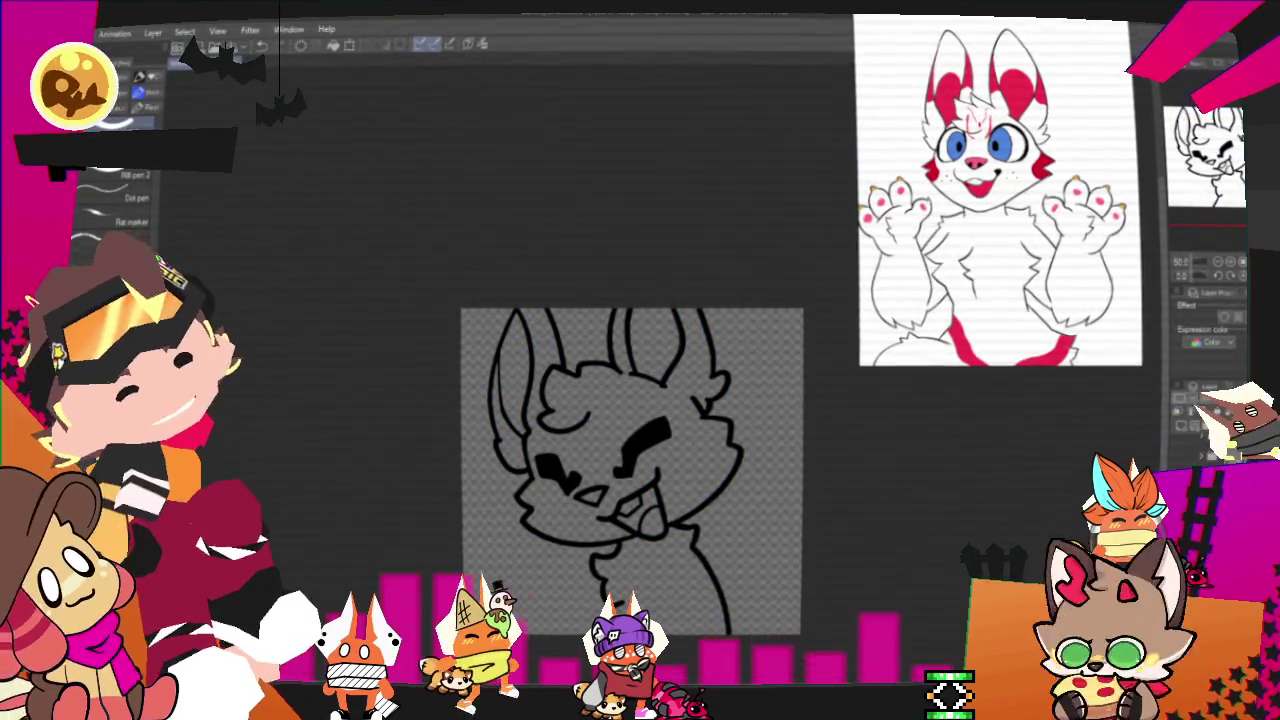
# Fill the rabbit's head, ears and body with white using the Fill tool.
pyautogui.scroll(1, 720, 591)
pyautogui.scroll(1, 720, 591)
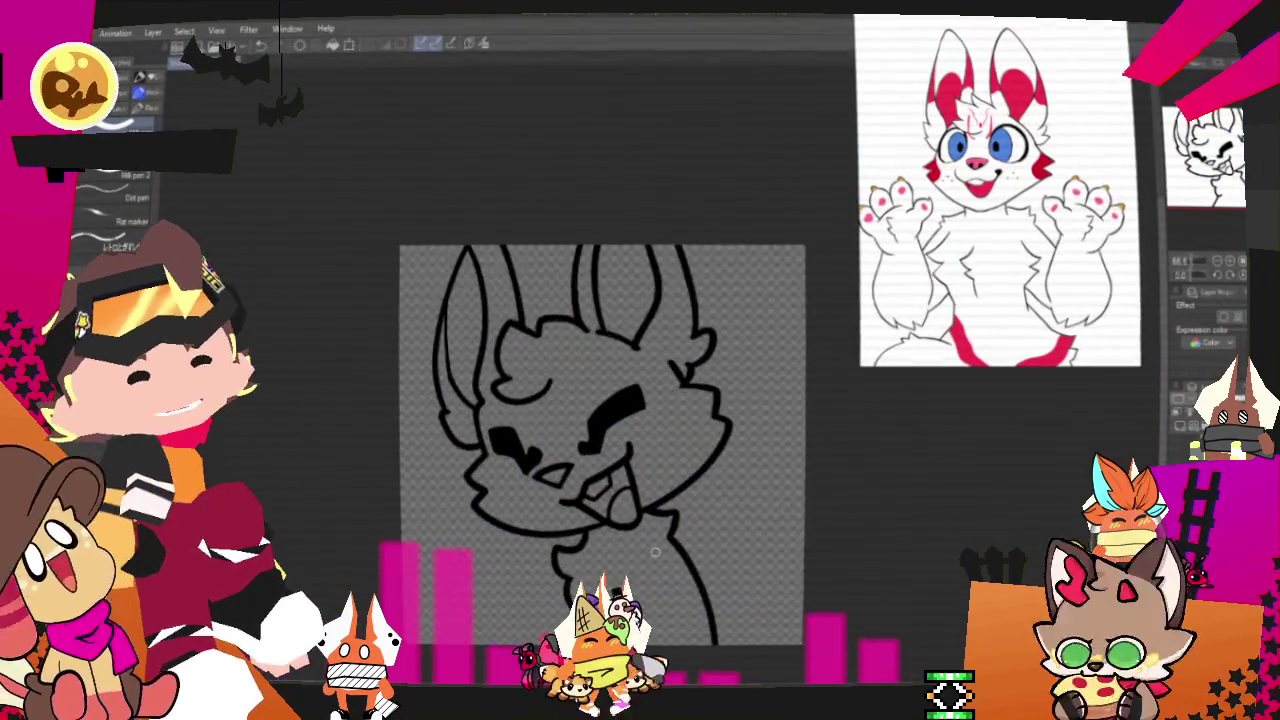
pyautogui.scroll(2, 720, 591)
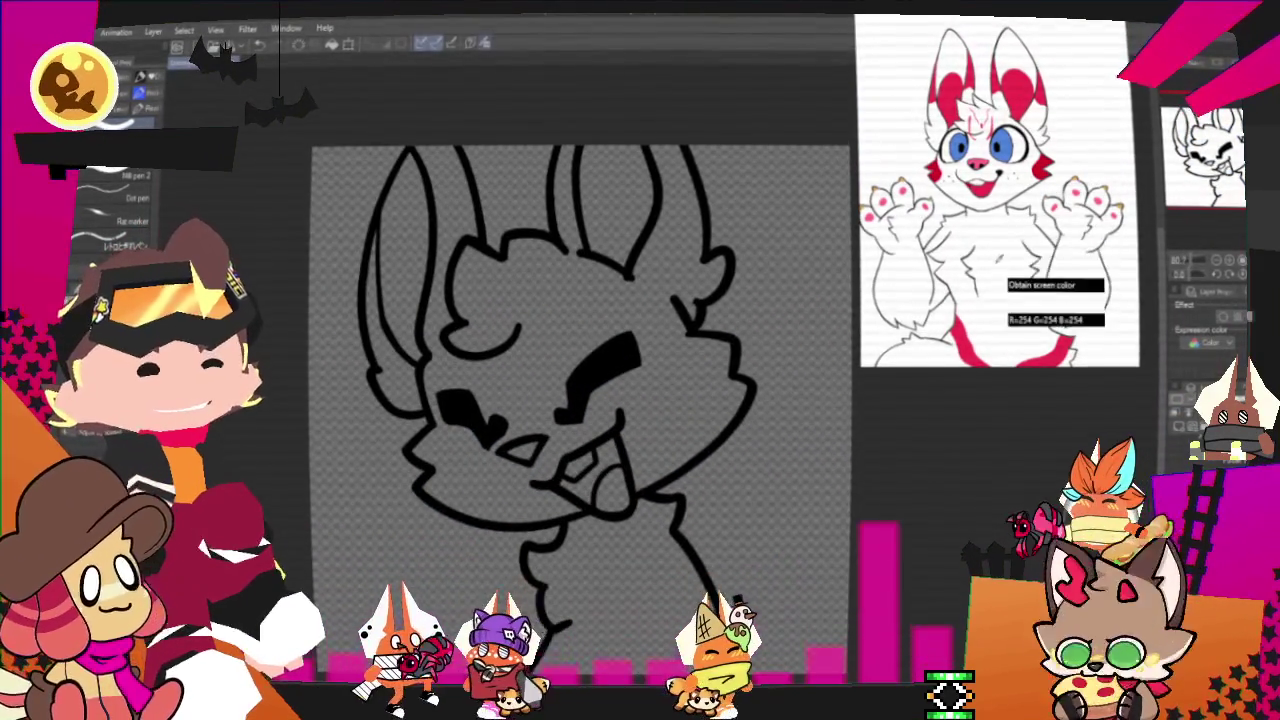
pyautogui.press('g')
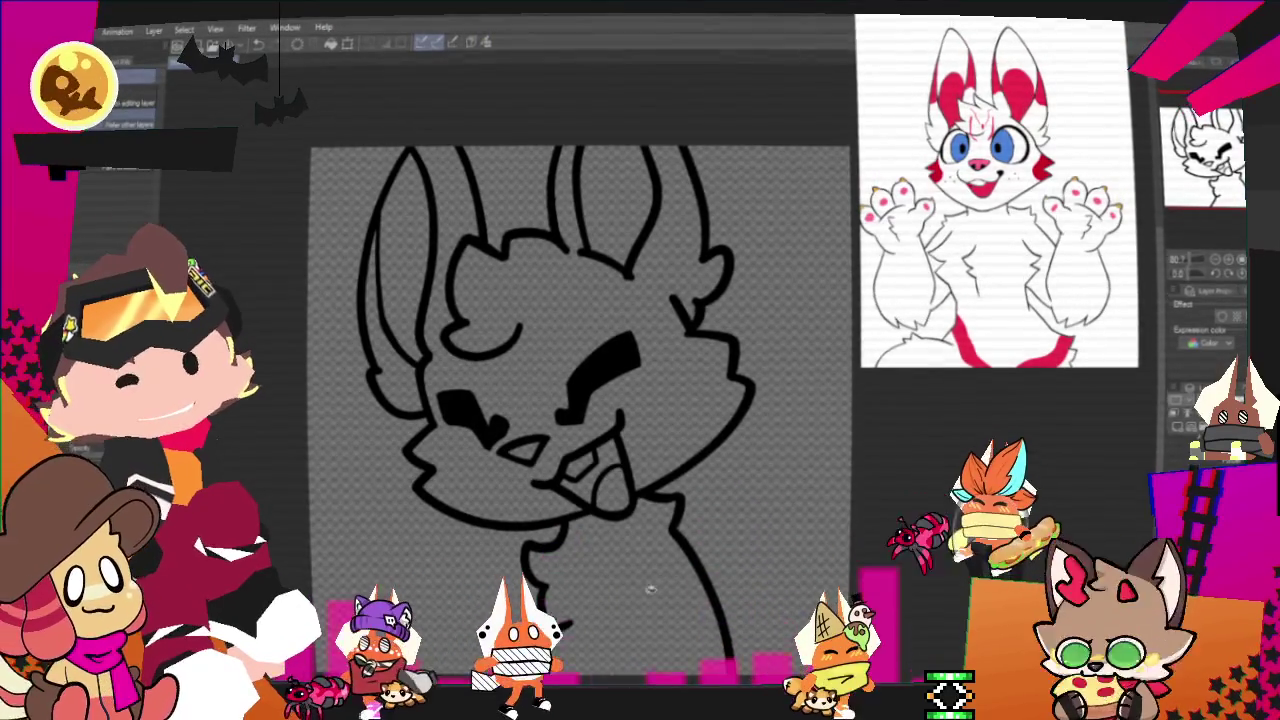
pyautogui.click(560, 300)
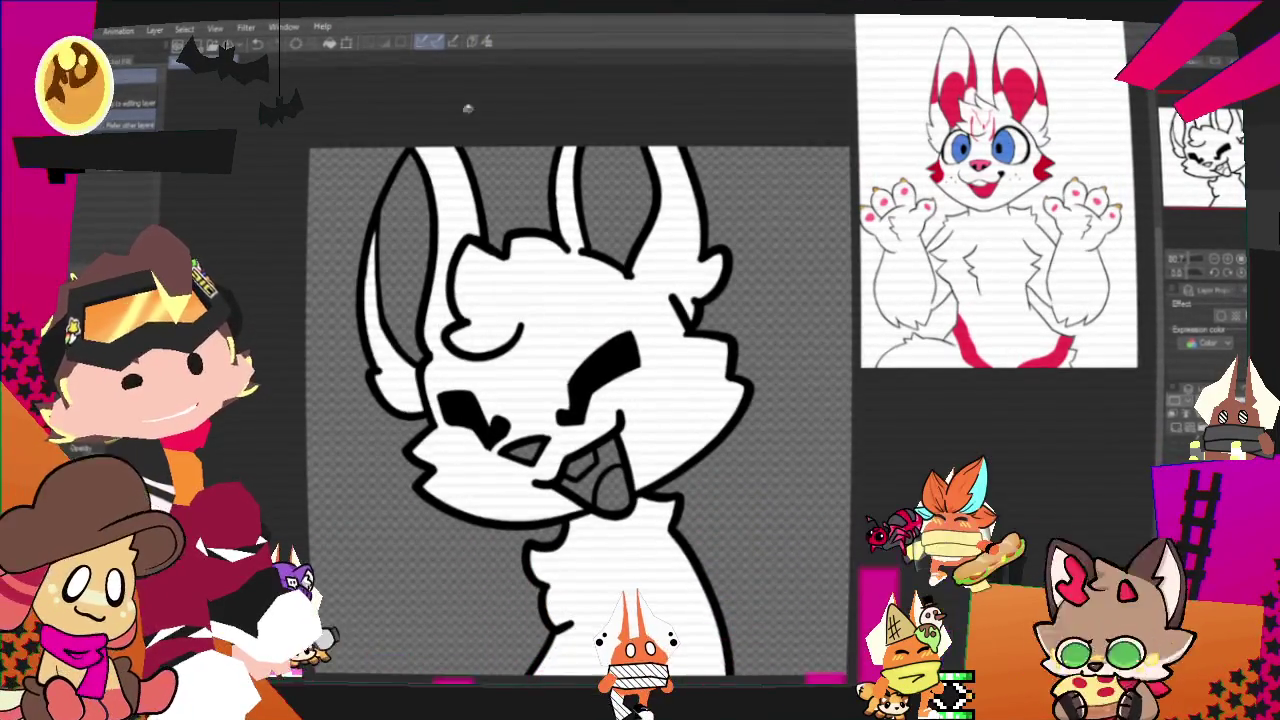
# Sample the pink from the reference image and draw a first stroke on the left ear.
pyautogui.click(1248, 300)
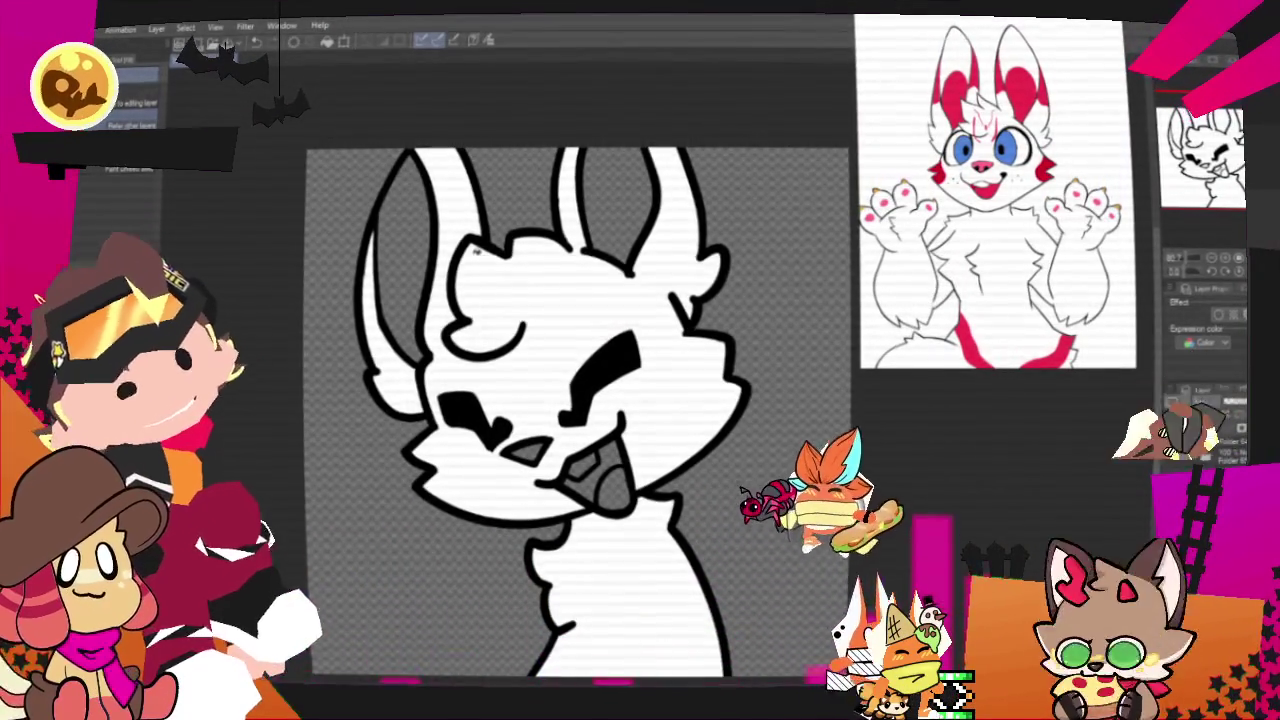
pyautogui.press('p')
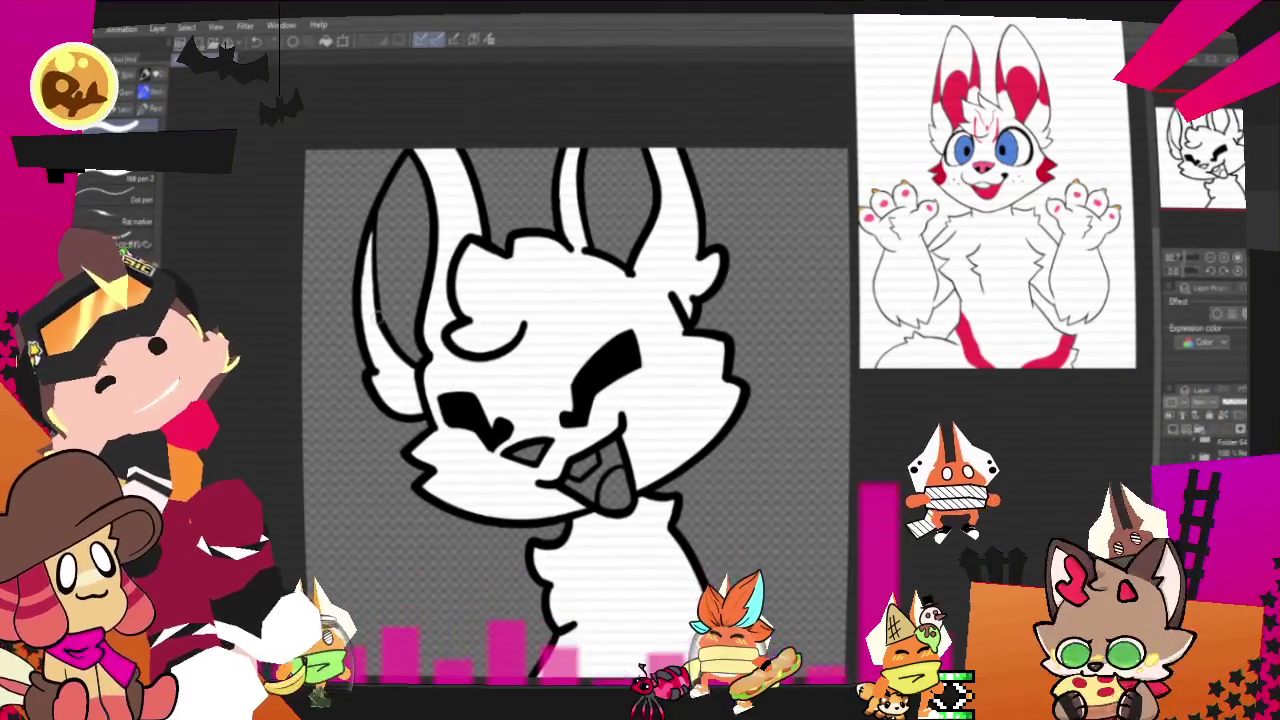
pyautogui.moveTo(363, 325); pyautogui.dragTo(374, 317)
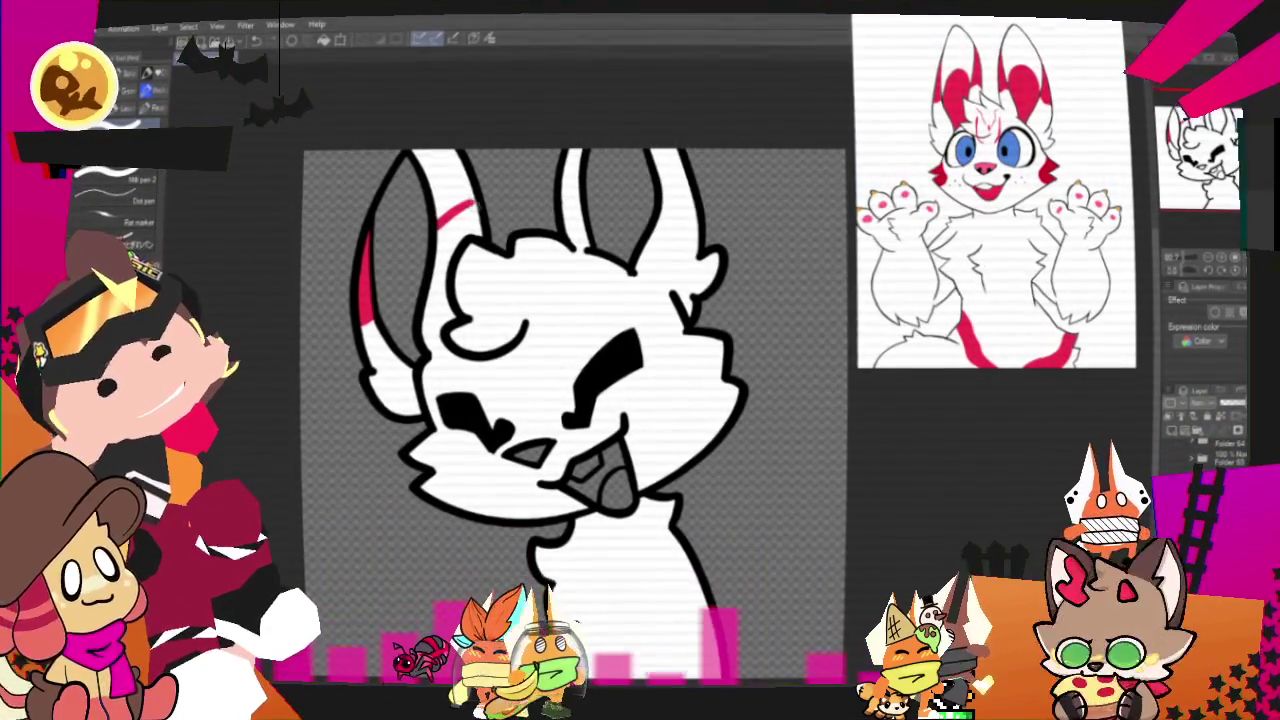
# Line across the left ear and fill its tip with red.
pyautogui.moveTo(436, 219); pyautogui.dragTo(476, 209)
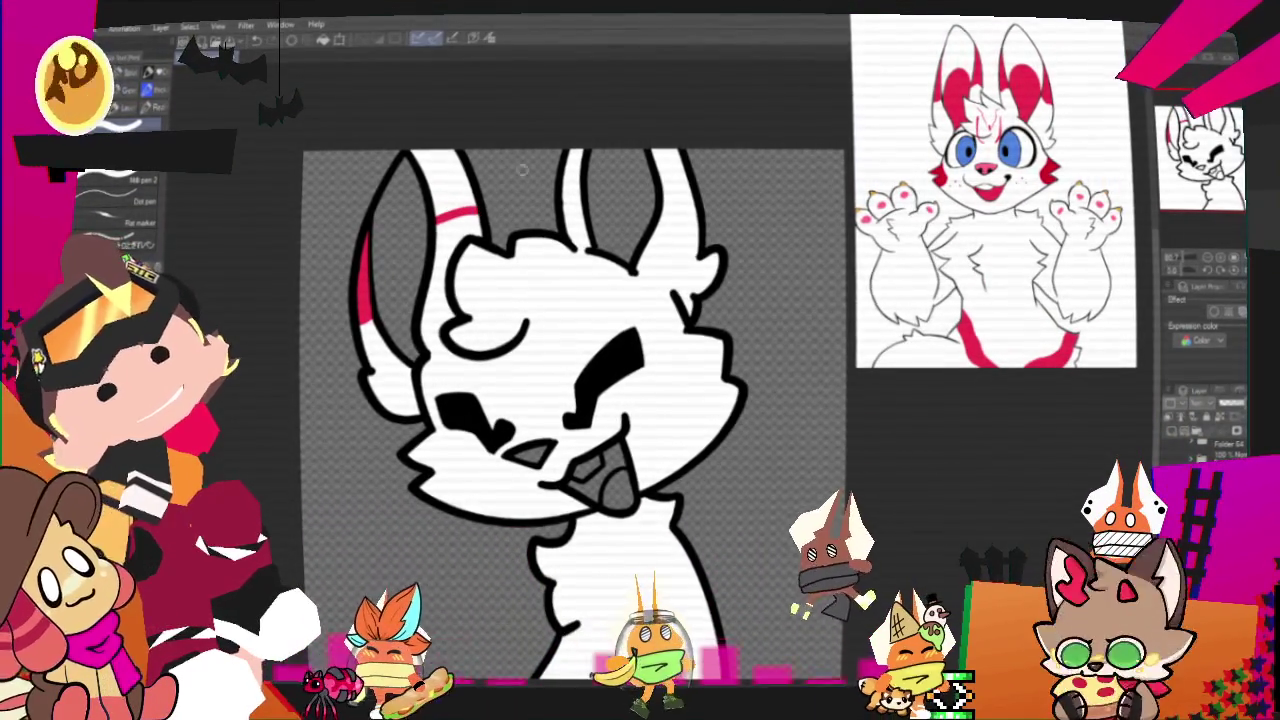
pyautogui.press('g')
pyautogui.click(452, 190)
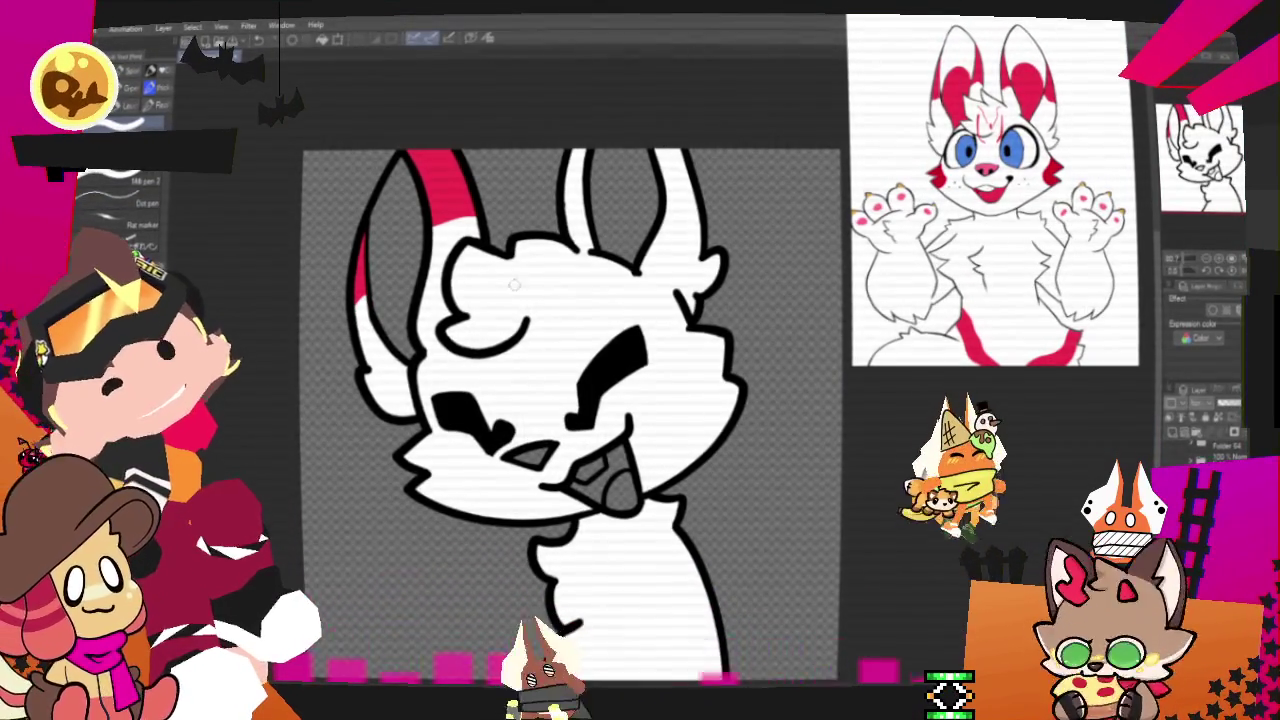
# Draw red markings inside the right ear and across its edge.
pyautogui.moveTo(566, 192); pyautogui.dragTo(584, 188)
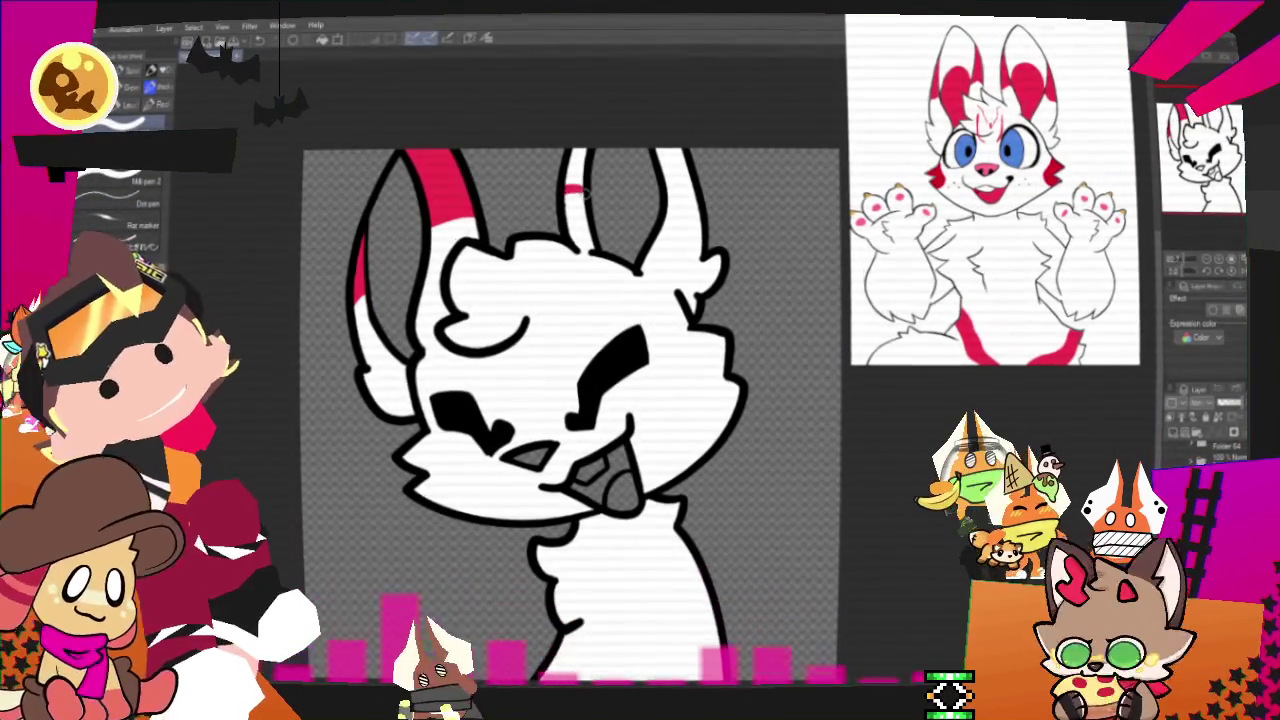
pyautogui.moveTo(668, 201); pyautogui.dragTo(700, 213)
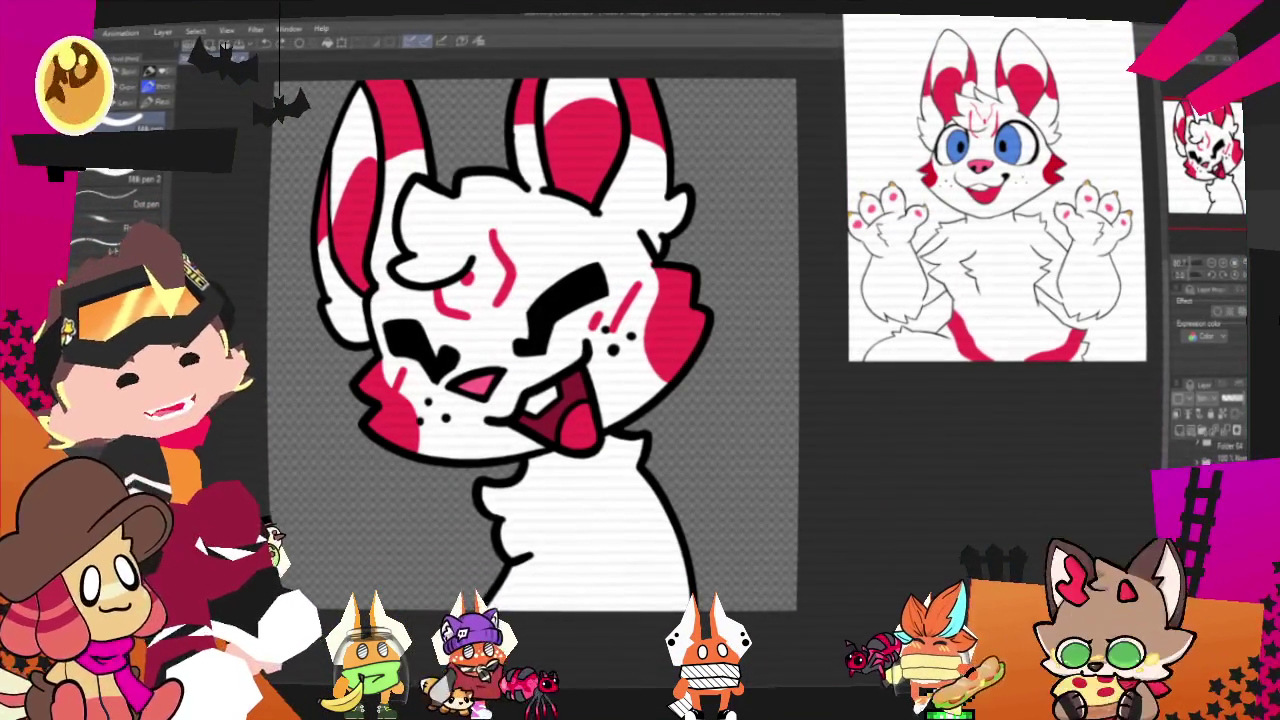
pyautogui.moveTo(530, 360); pyautogui.dragTo(590, 366)
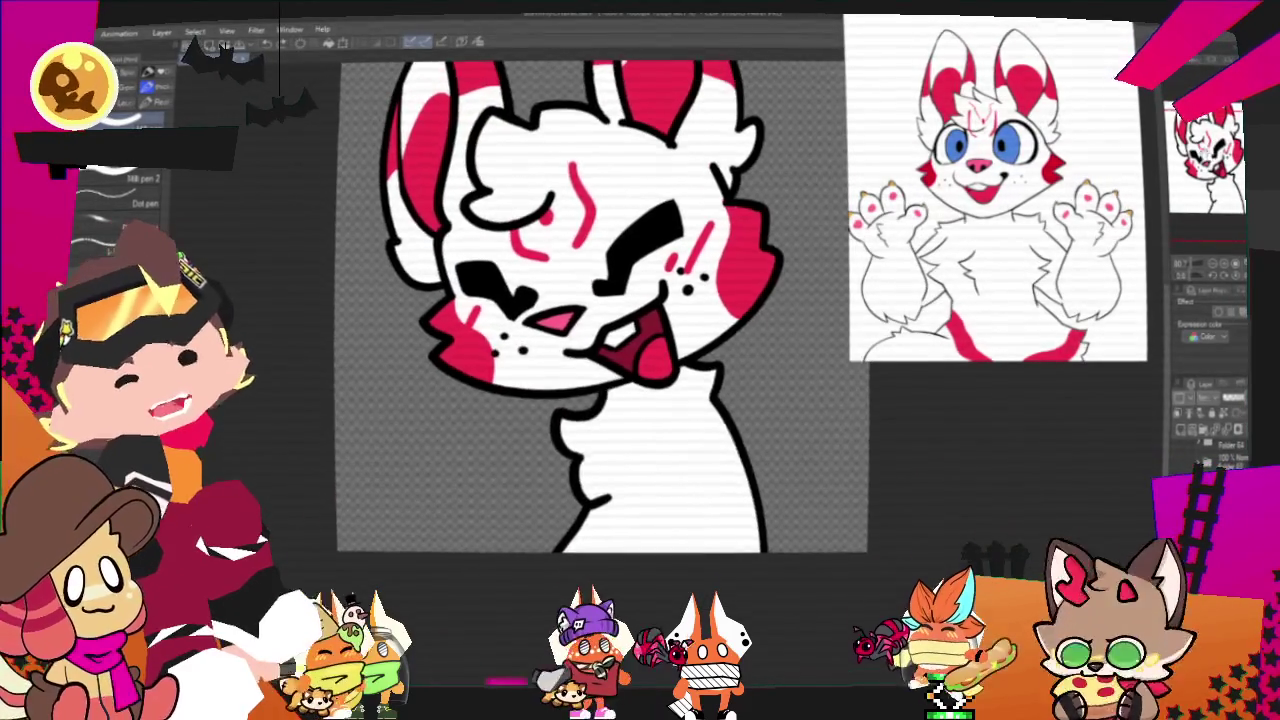
pyautogui.scroll(-1, 593, 330)
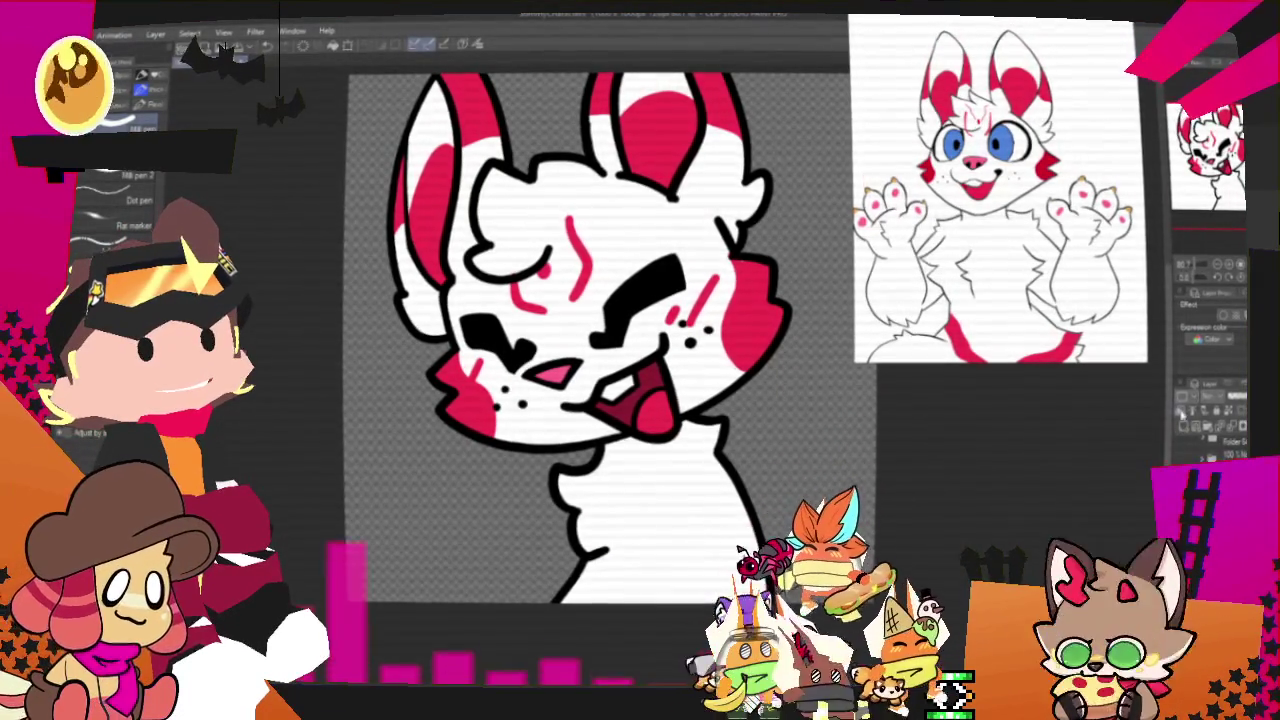
pyautogui.press('b')
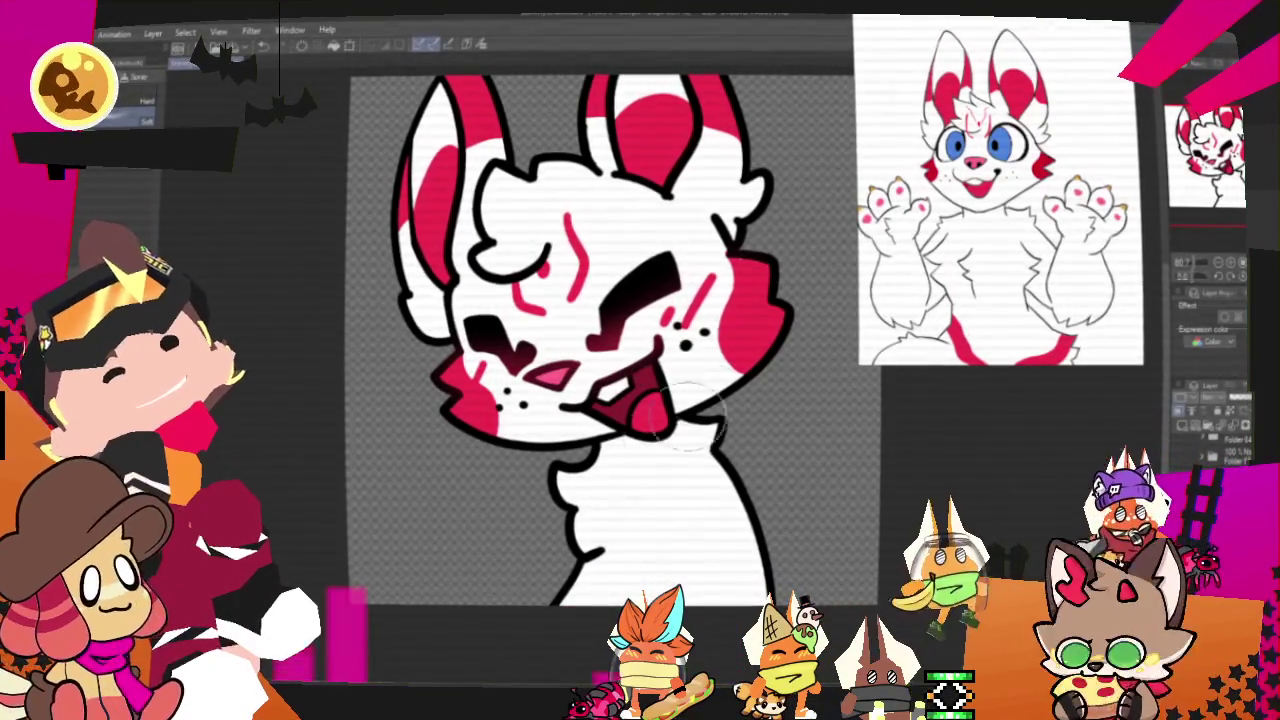
# Airbrush blush on the cheeks and near the mouth, and set the blush layer colour to red.
pyautogui.moveTo(510, 495); pyautogui.dragTo(486, 498)
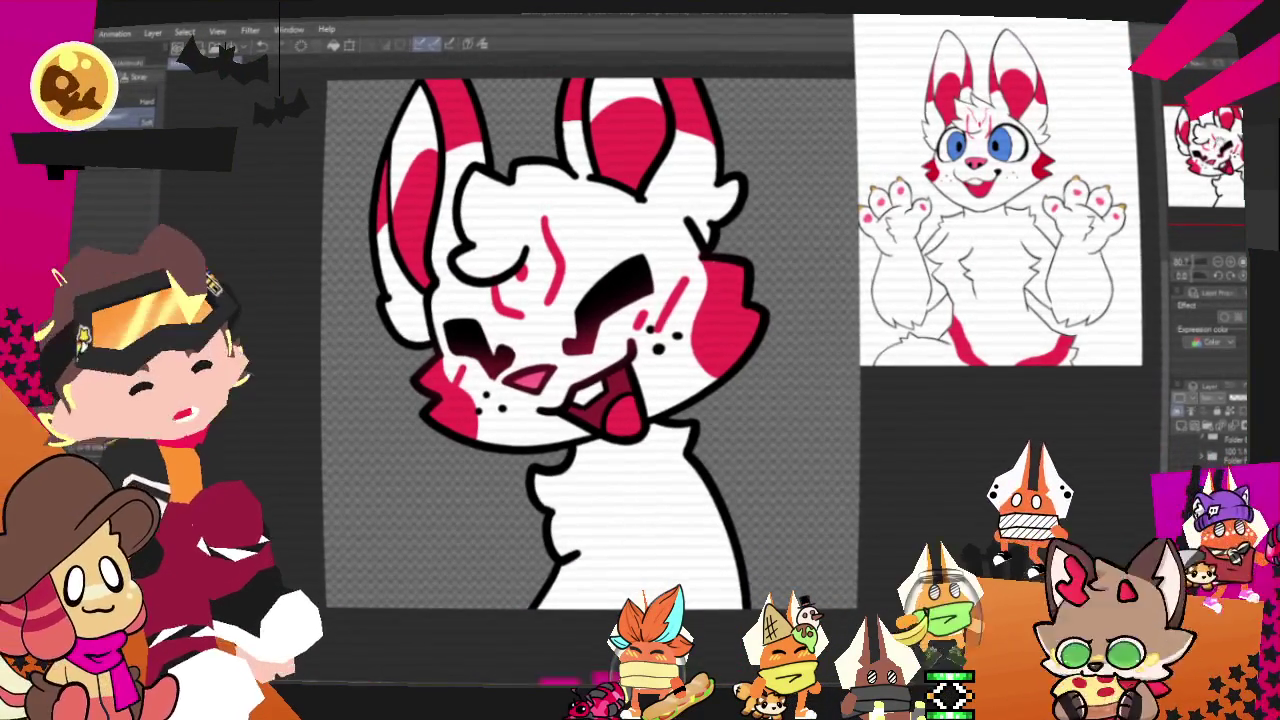
pyautogui.moveTo(688, 280); pyautogui.dragTo(668, 306)
pyautogui.moveTo(660, 302); pyautogui.dragTo(645, 328)
pyautogui.moveTo(462, 368); pyautogui.dragTo(452, 395)
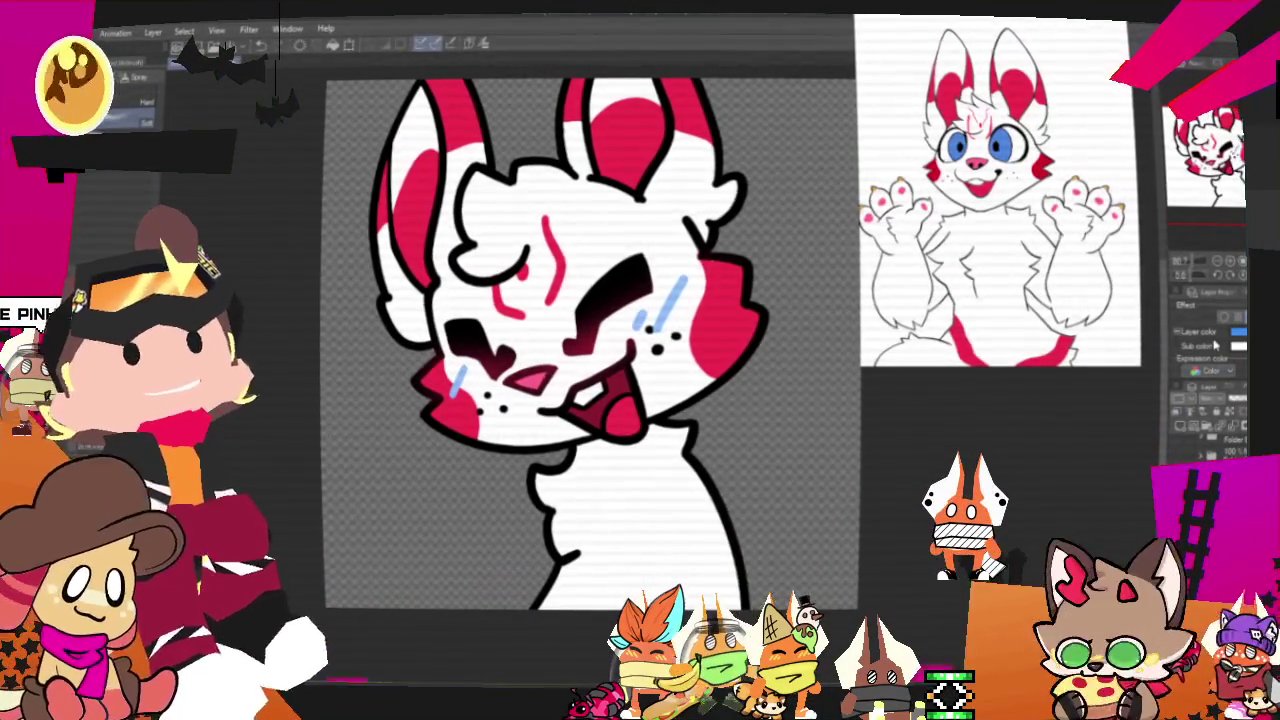
pyautogui.click(1238, 331)
pyautogui.moveTo(1018, 420); pyautogui.dragTo(1017, 458)
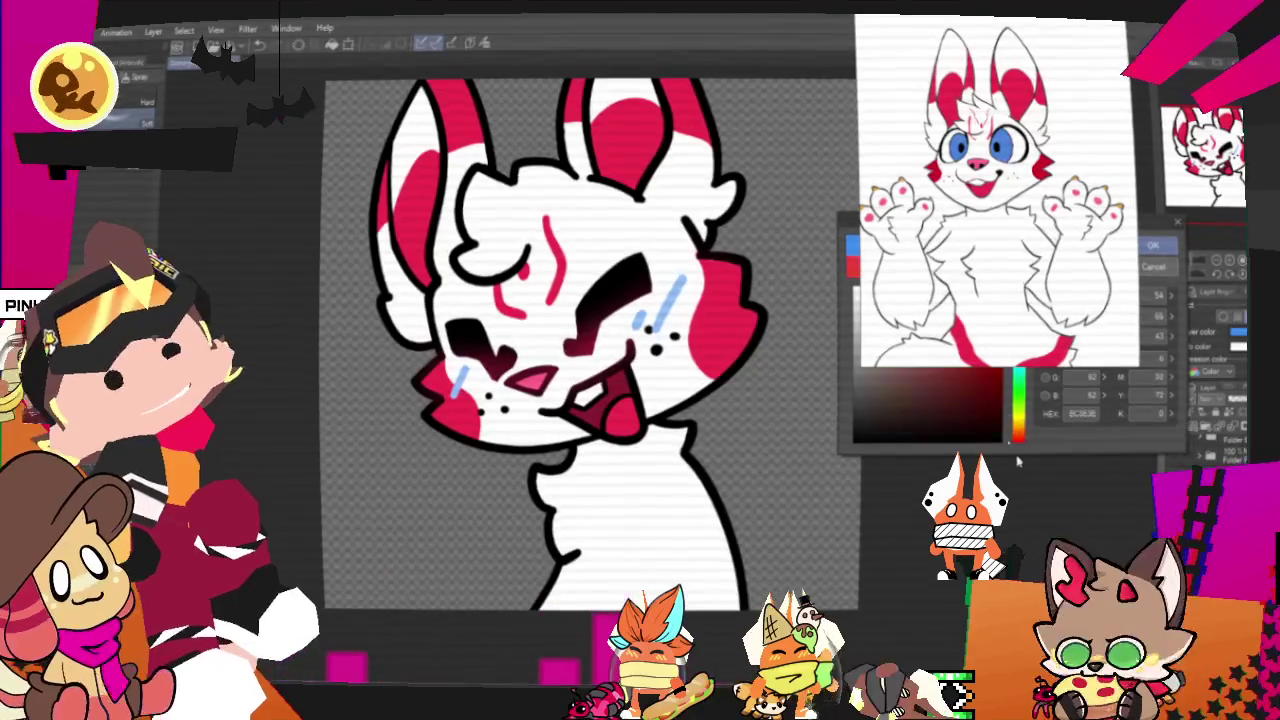
pyautogui.press('Return')
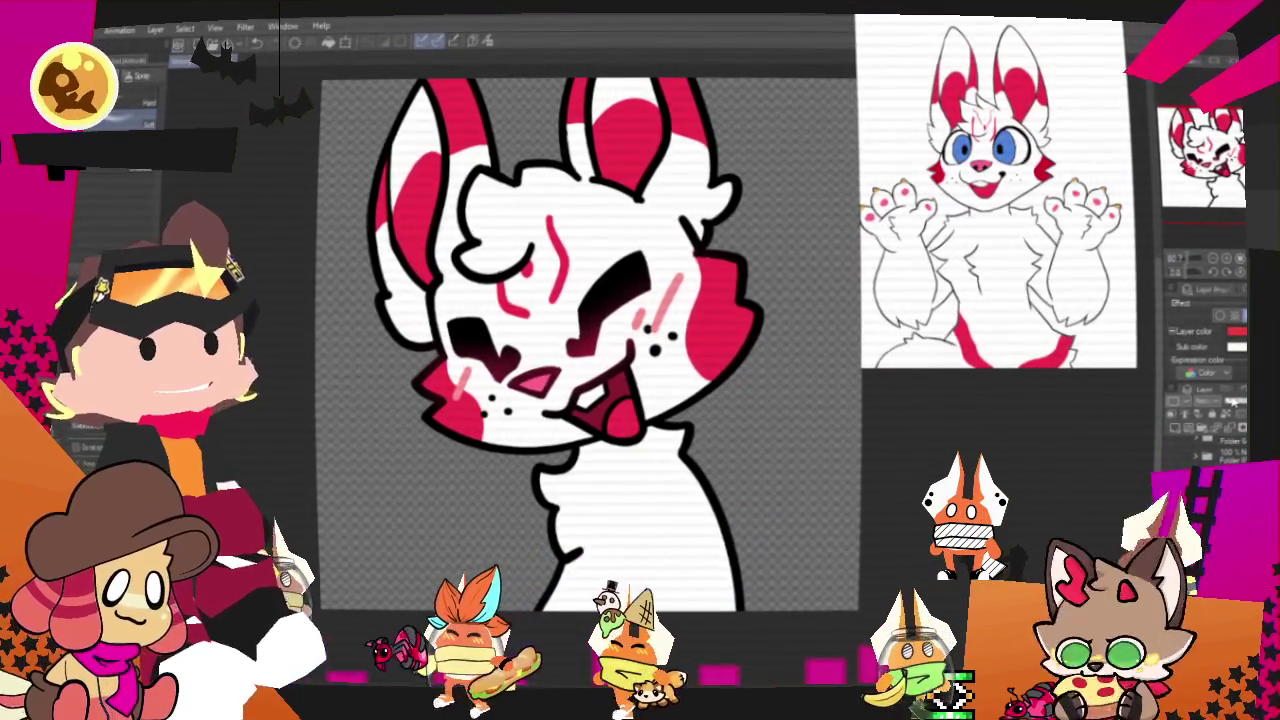
# Zoom out and export the image via File > Export (Single Layer).
pyautogui.hotkey('ctrl', '-')
pyautogui.hotkey('ctrl', '+')
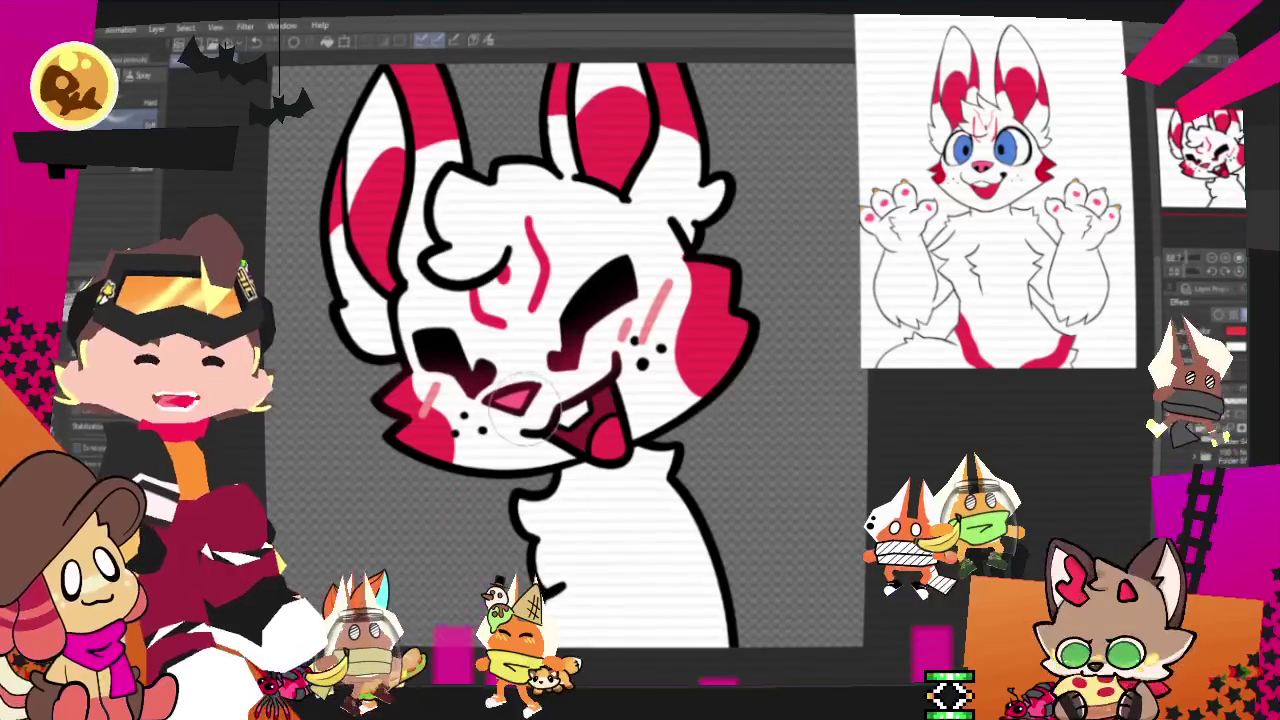
pyautogui.hotkey('ctrl', '-')
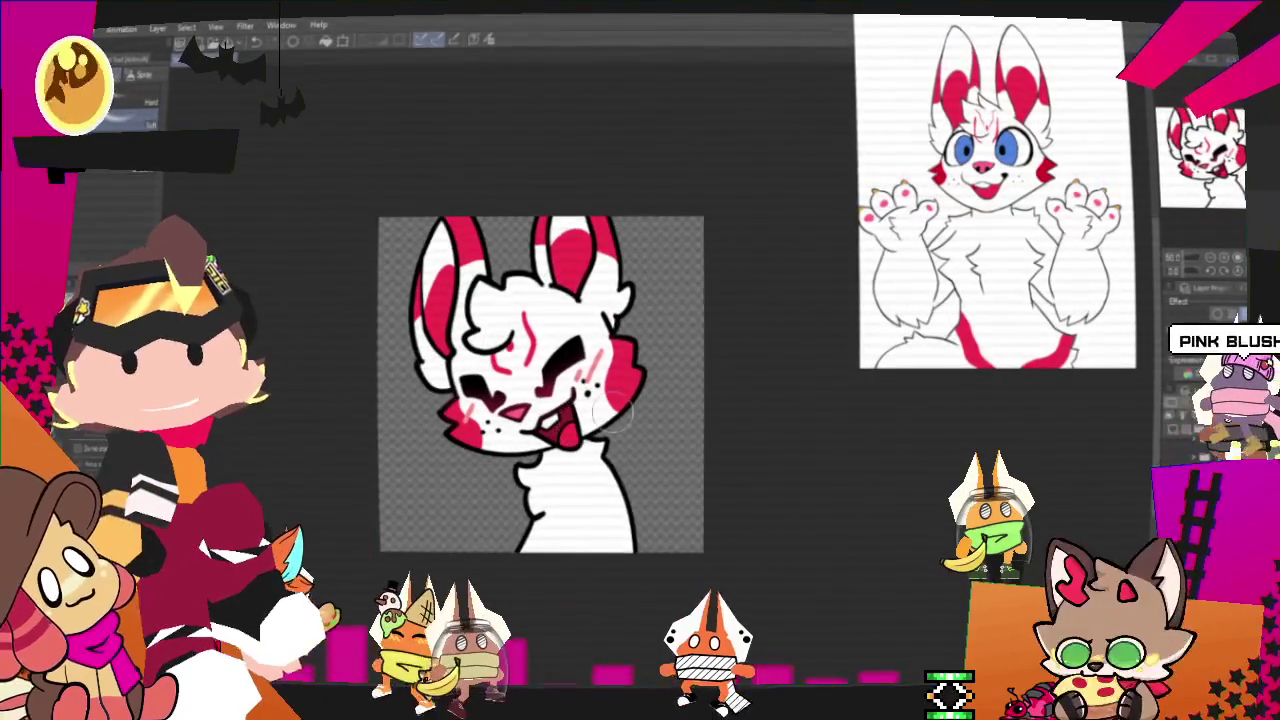
pyautogui.scroll(2, 613, 412)
pyautogui.scroll(-2, 613, 412)
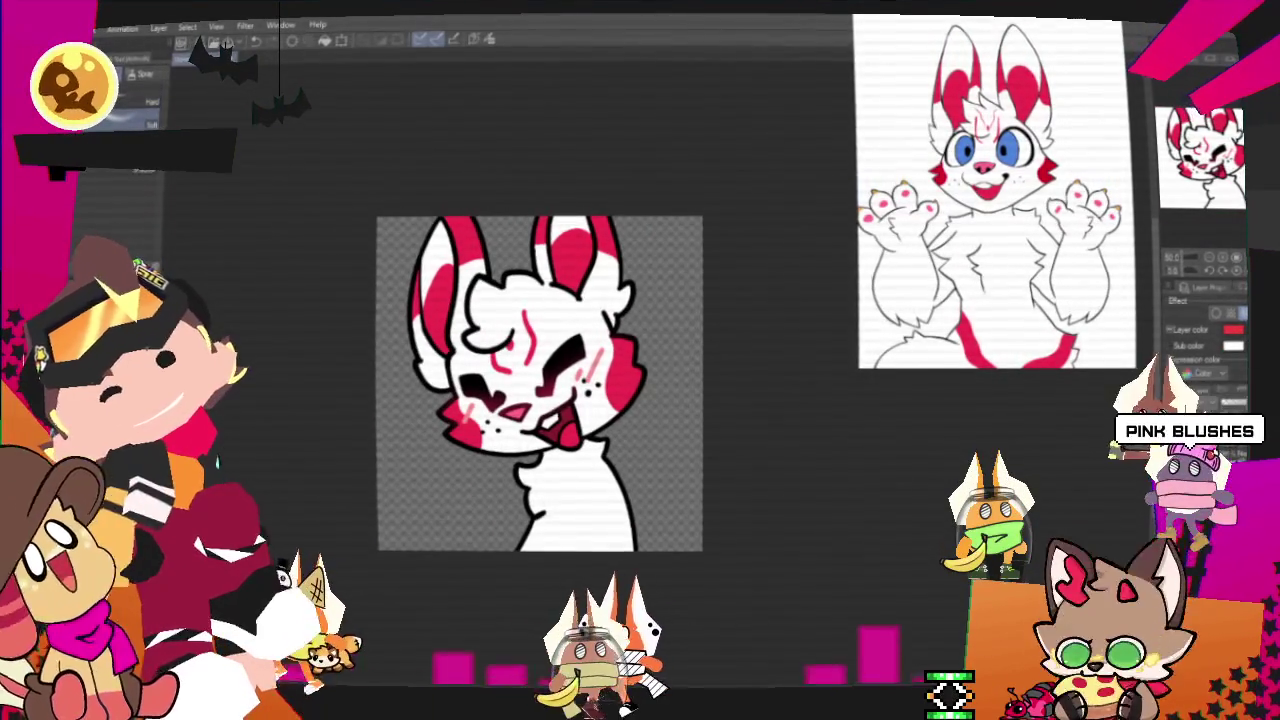
pyautogui.click(65, 26)
pyautogui.moveTo(140, 193)
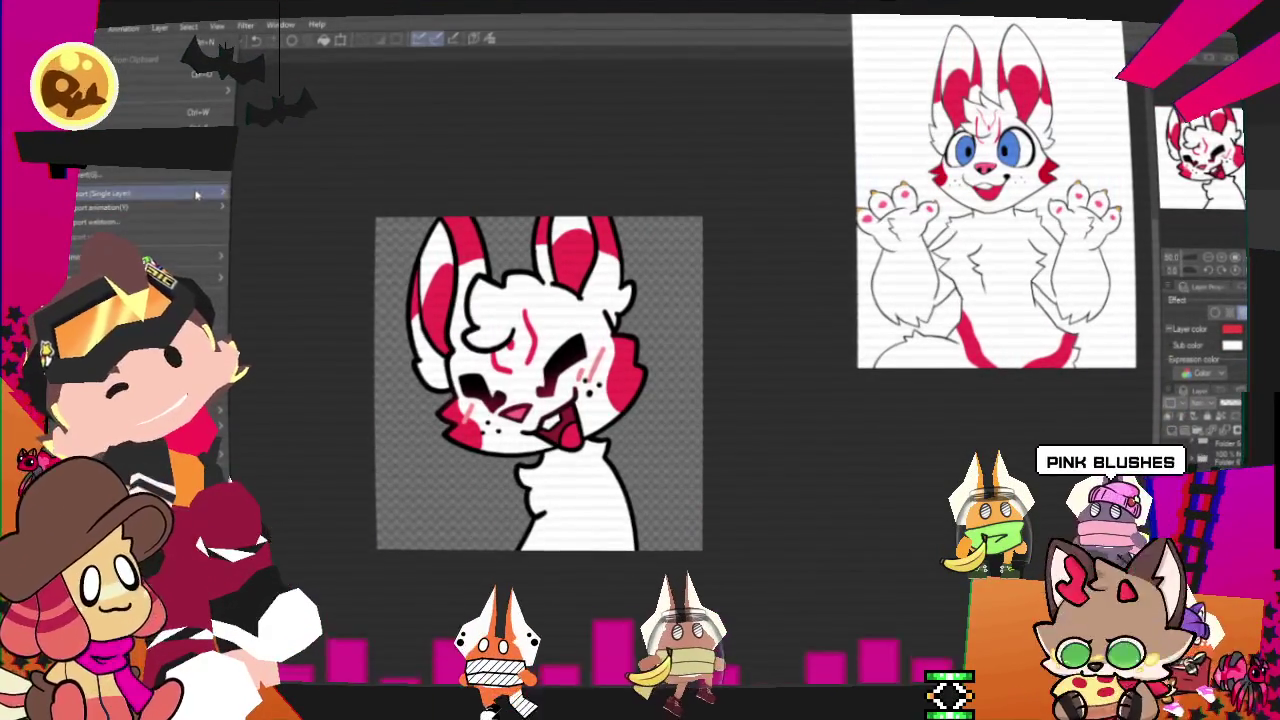
pyautogui.click(283, 234)
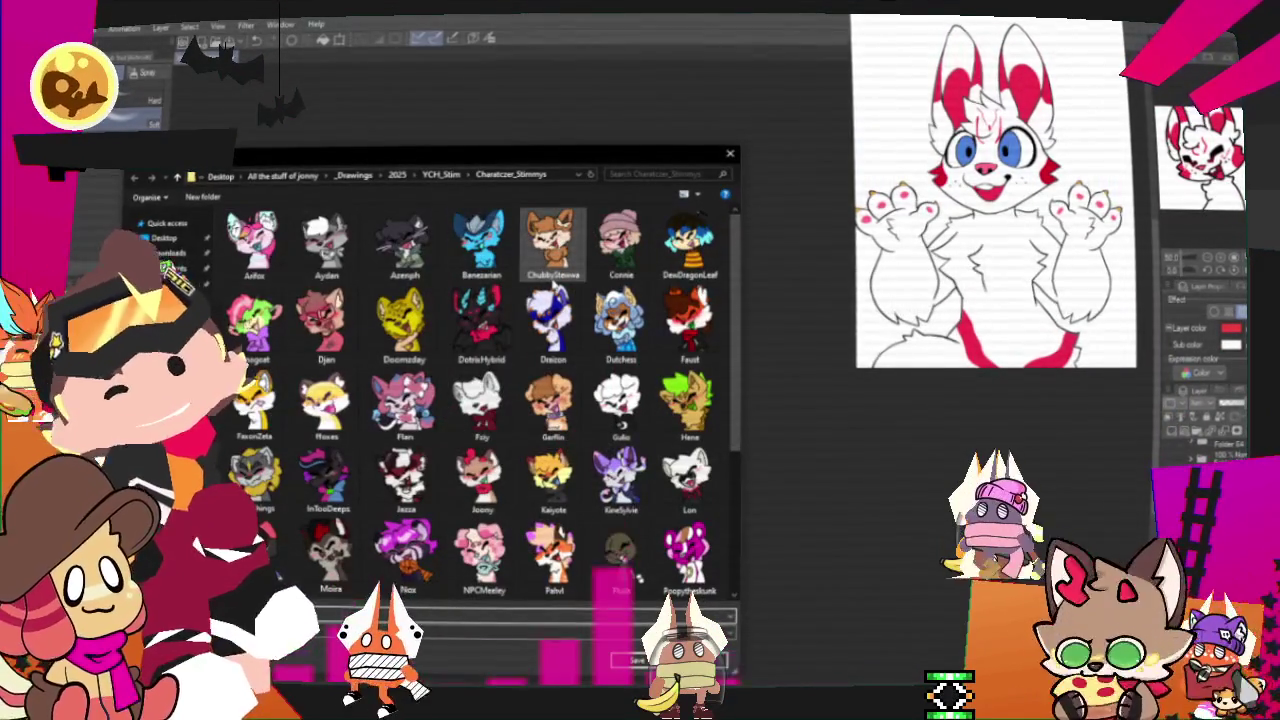
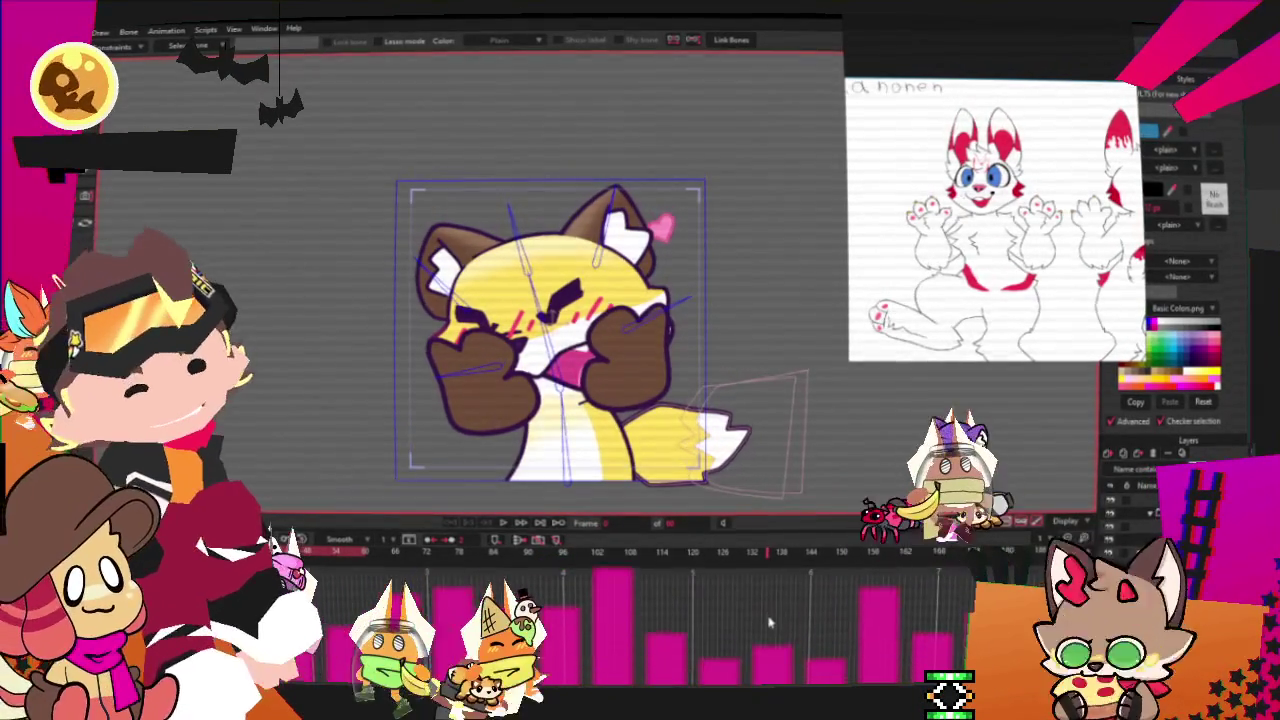
# Replace the image layer's source with the white-and-red fox picture from the Charatczer_Stimmys folder.
pyautogui.doubleClick(1180, 484)
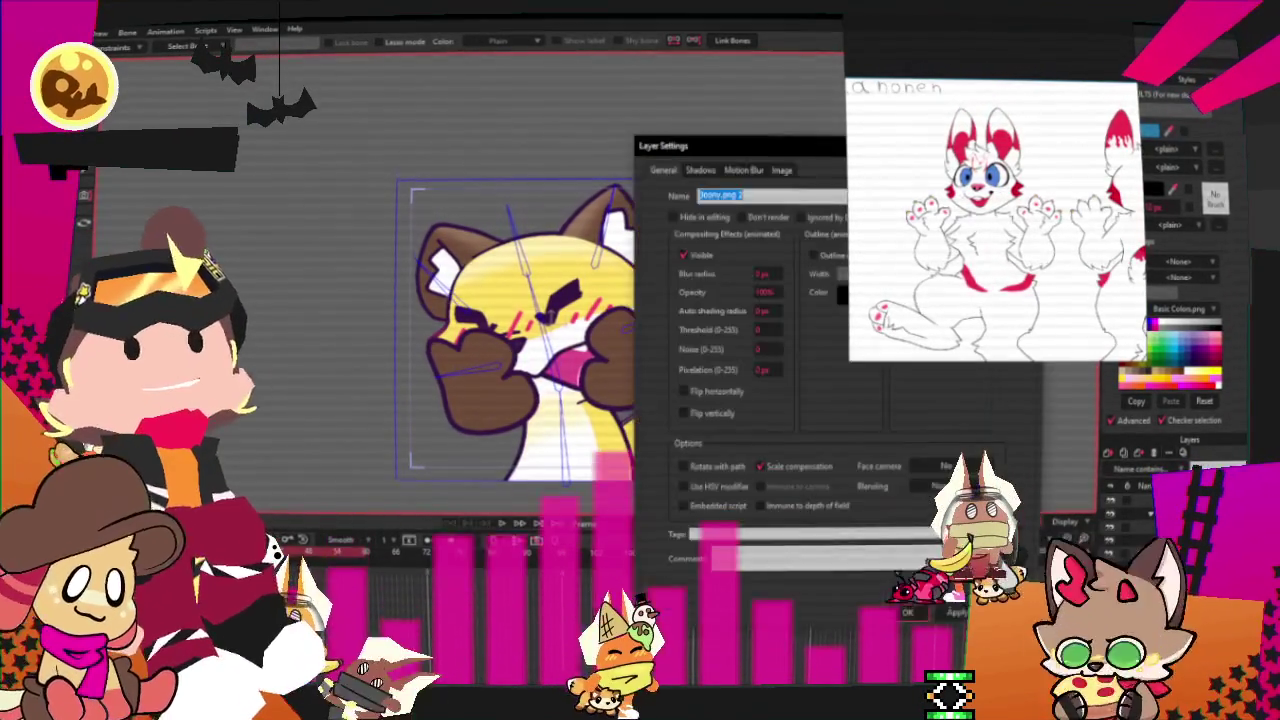
pyautogui.click(783, 170)
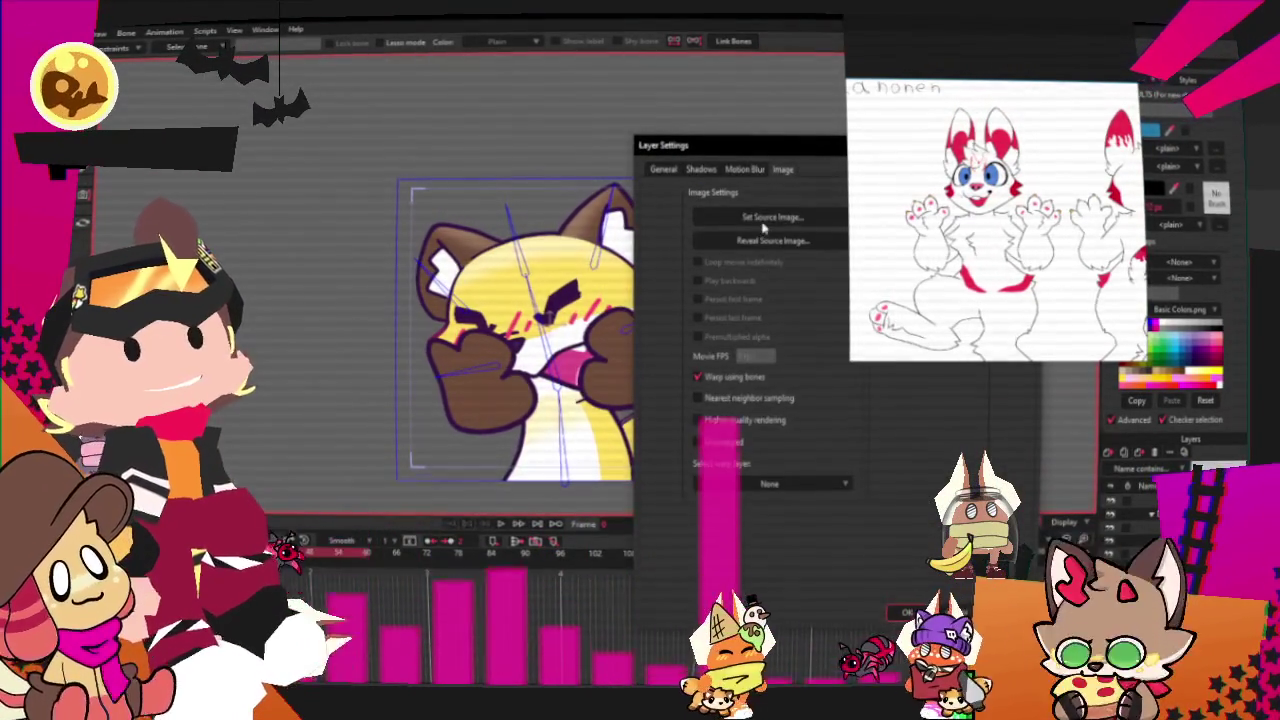
pyautogui.click(763, 222)
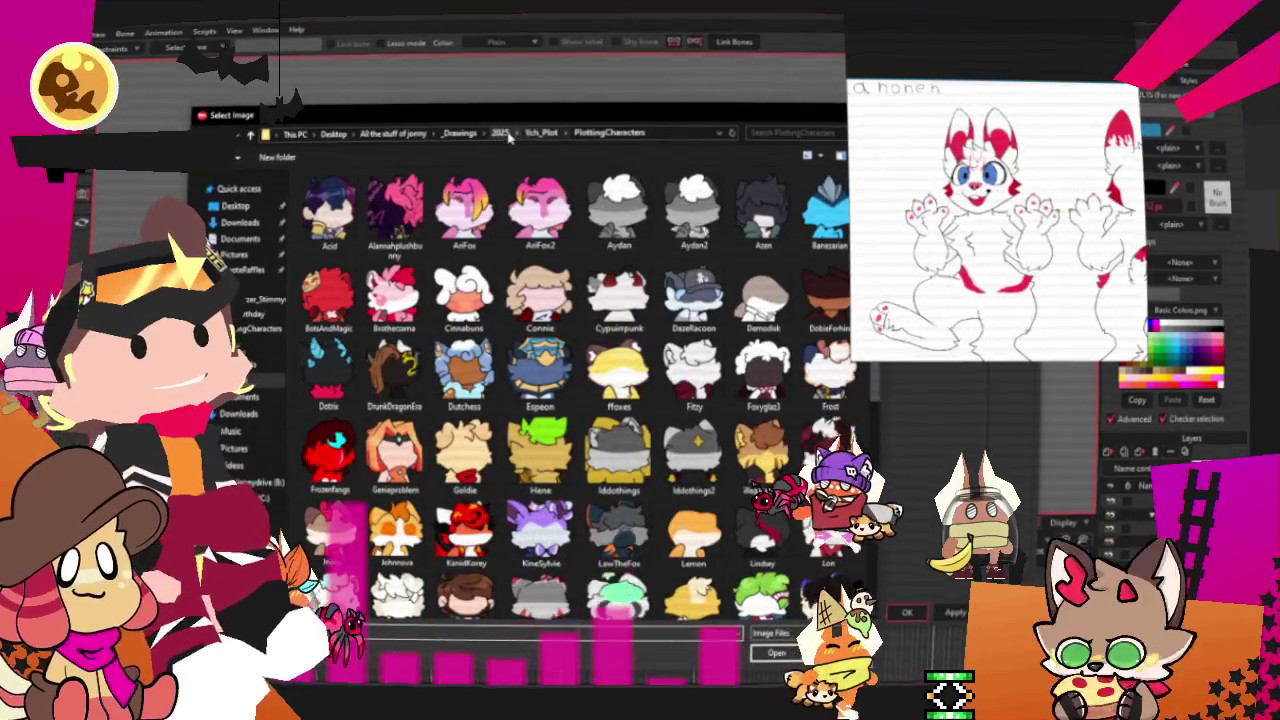
pyautogui.click(500, 133)
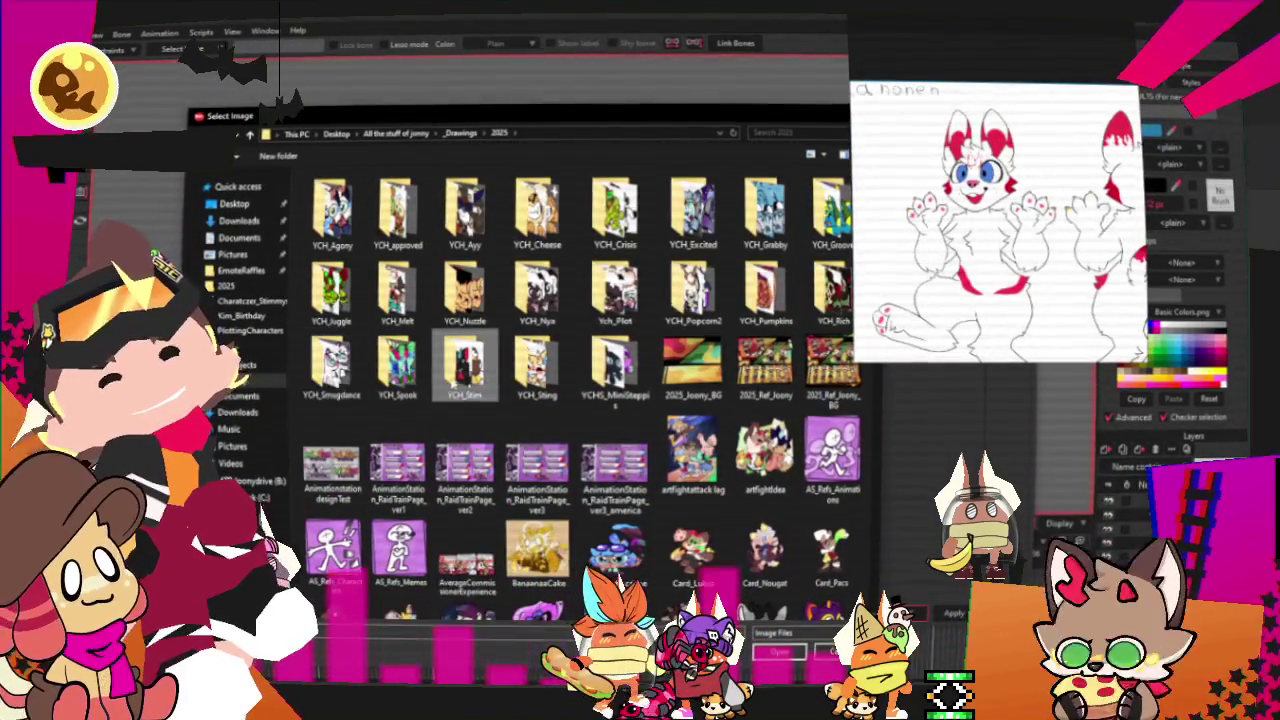
pyautogui.doubleClick(464, 368)
pyautogui.doubleClick(332, 212)
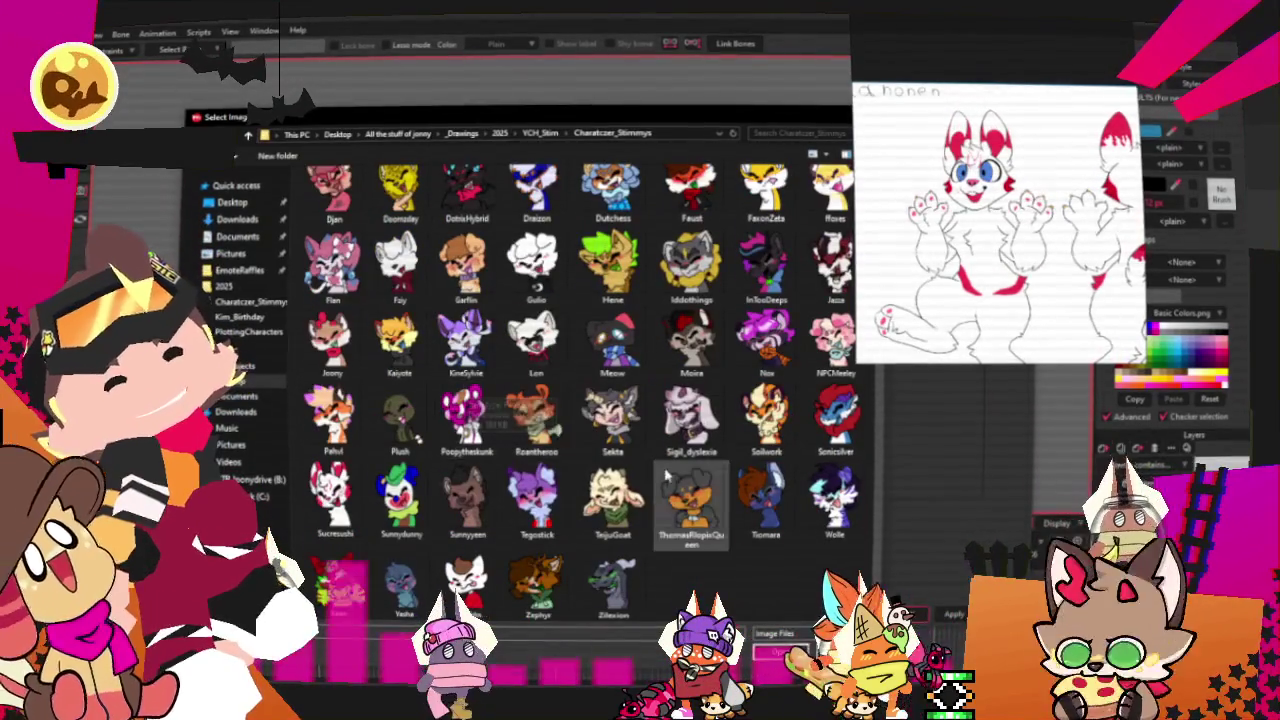
pyautogui.scroll(-2, 418, 440)
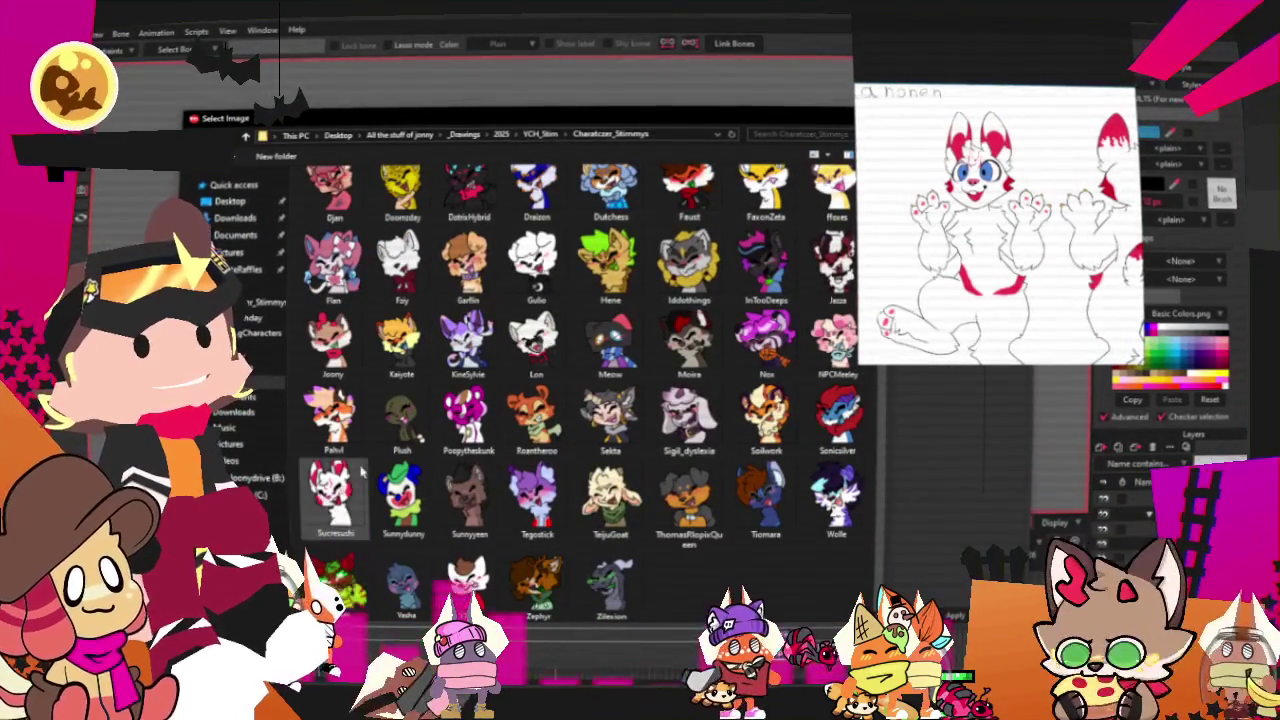
pyautogui.press('Return')
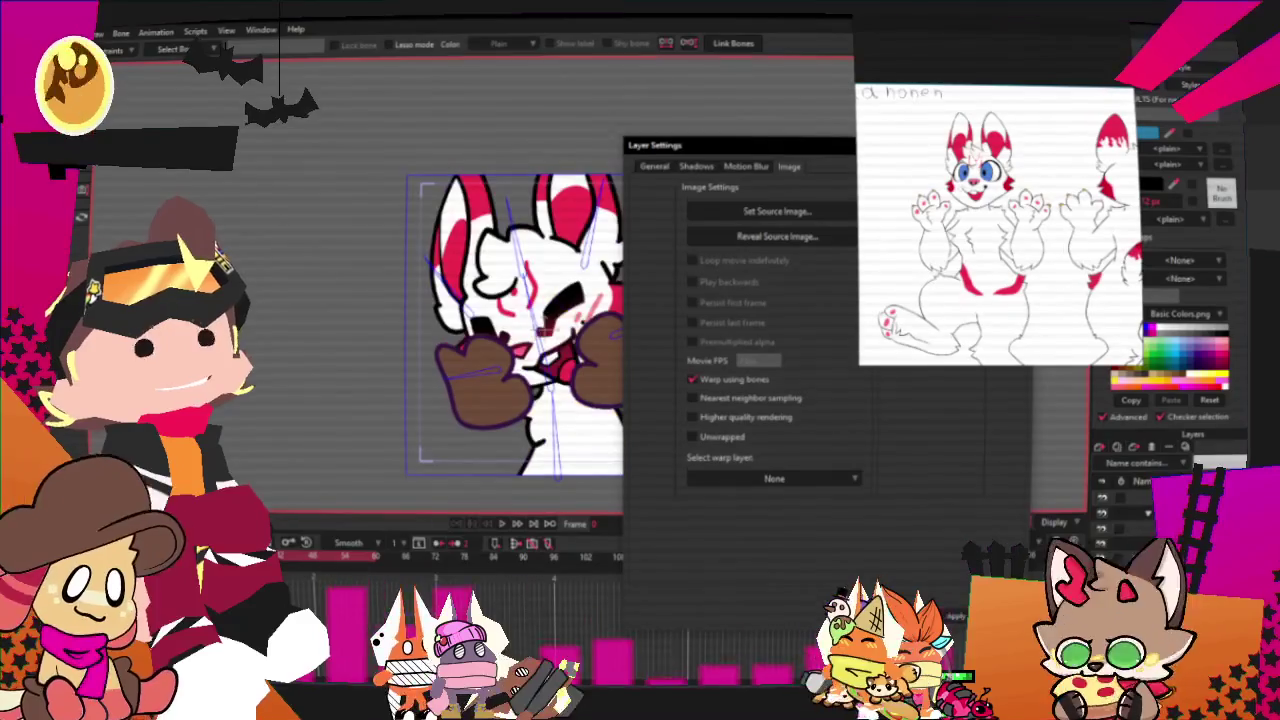
pyautogui.press('Return')
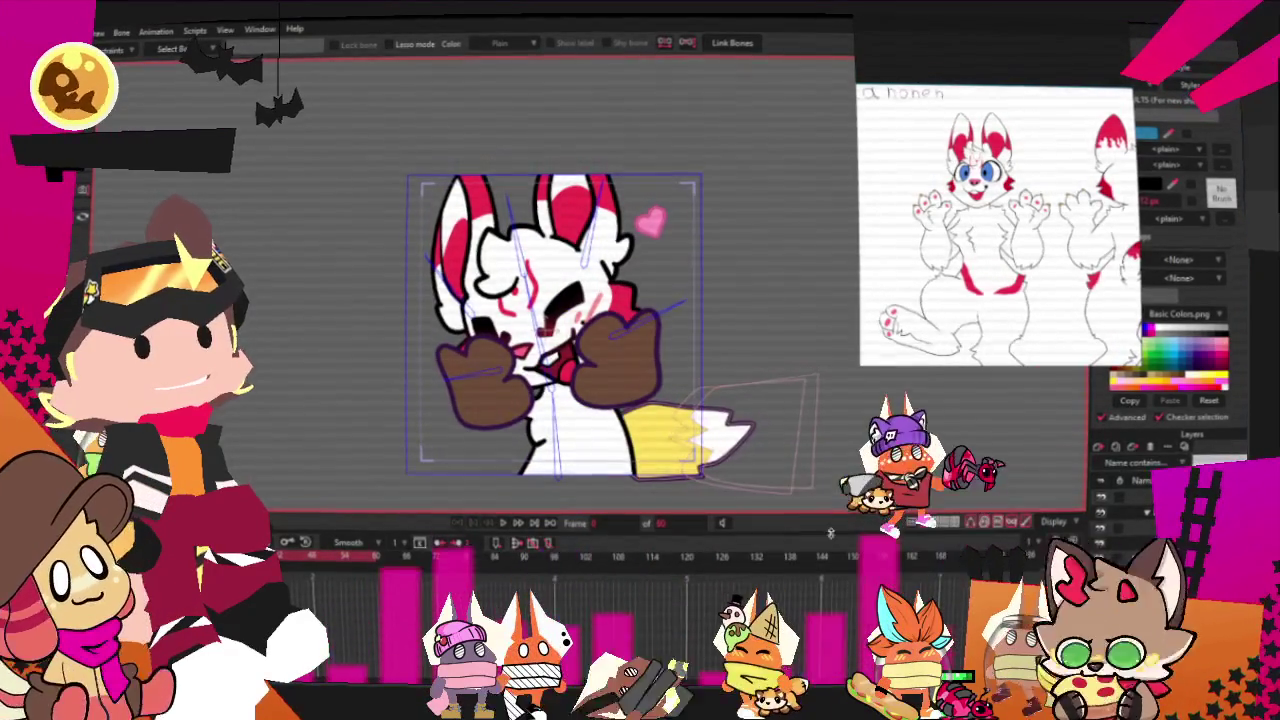
# Preview the new image, then apply the saved paw style with white fill and black outline.
pyautogui.click(505, 523)
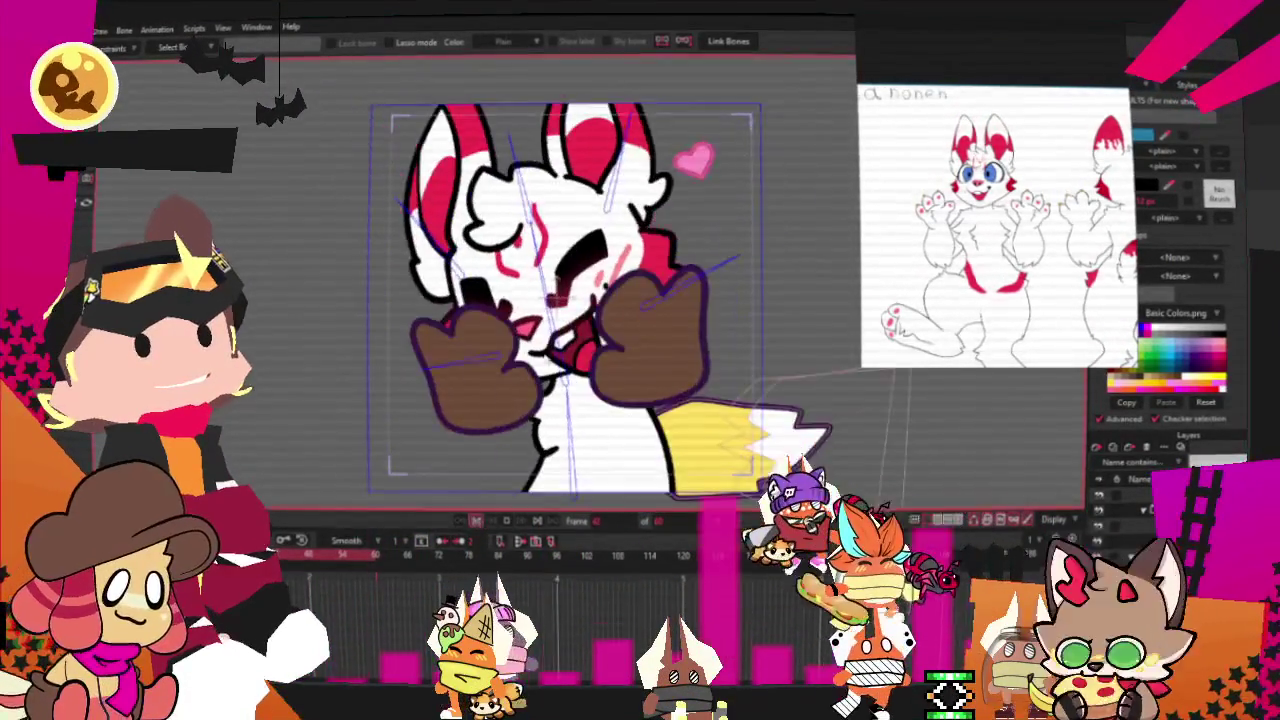
pyautogui.scroll(3, 1051, 87)
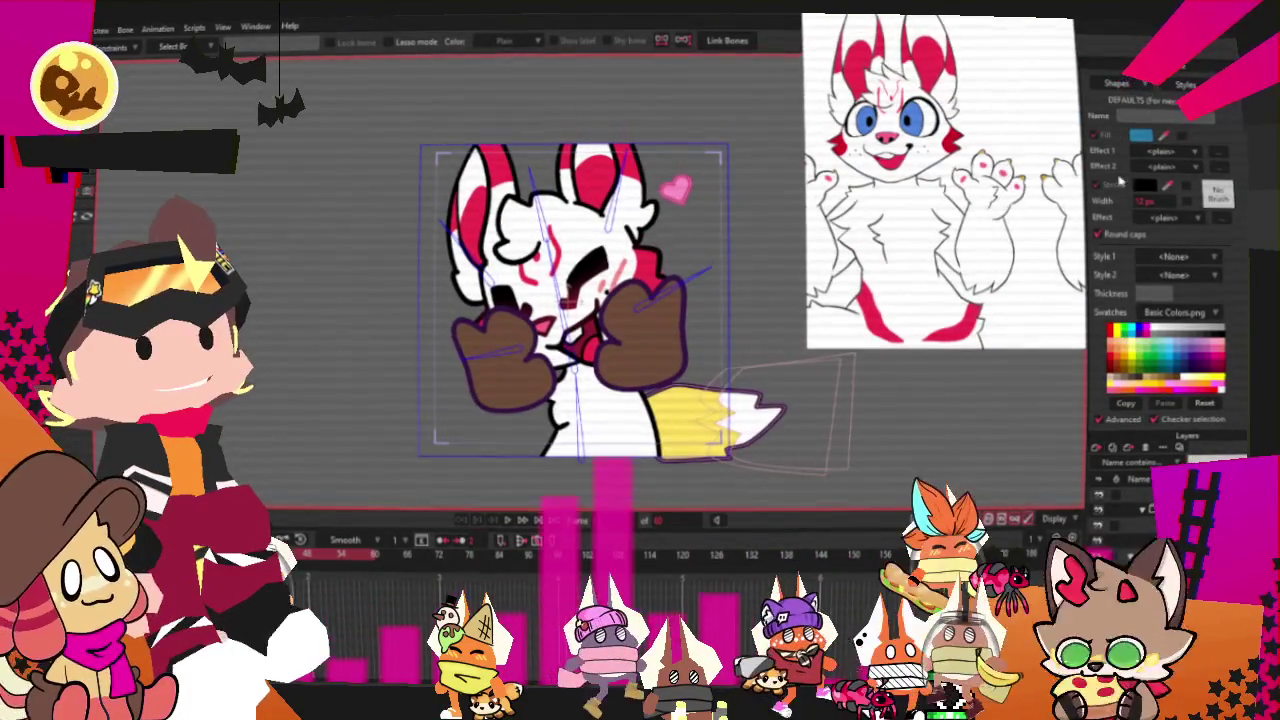
pyautogui.click(1185, 100)
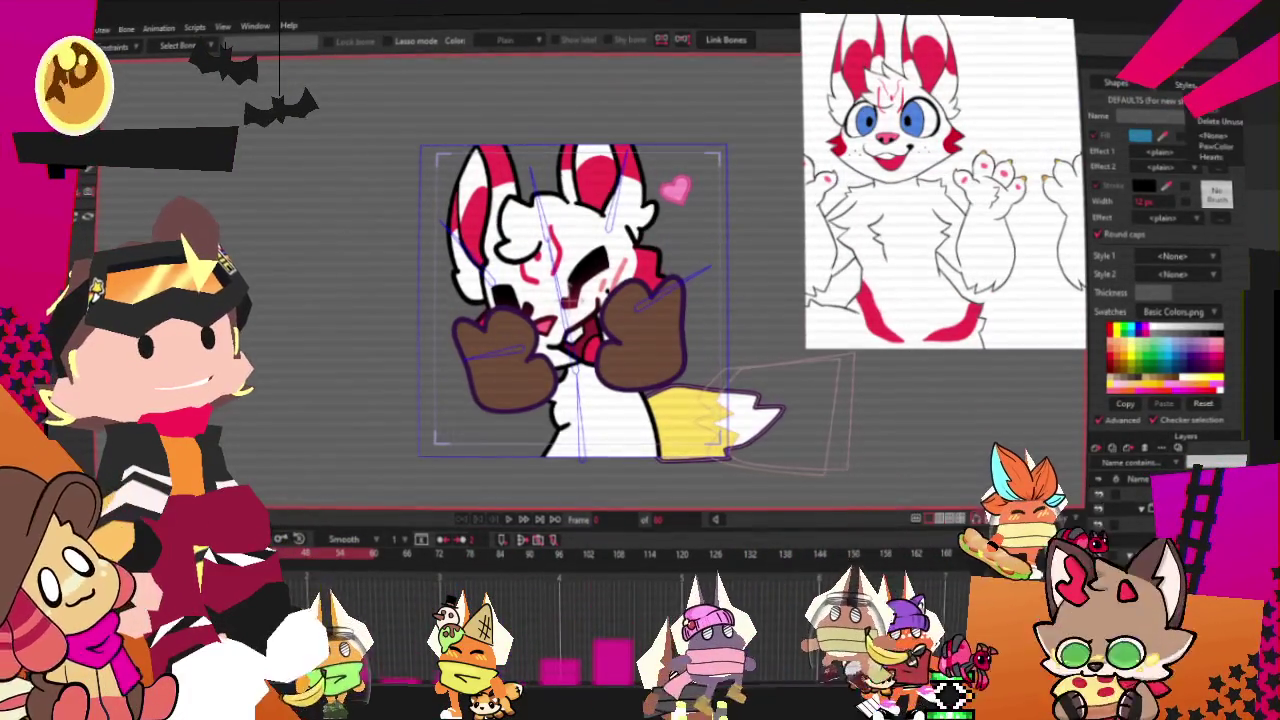
pyautogui.click(1213, 147)
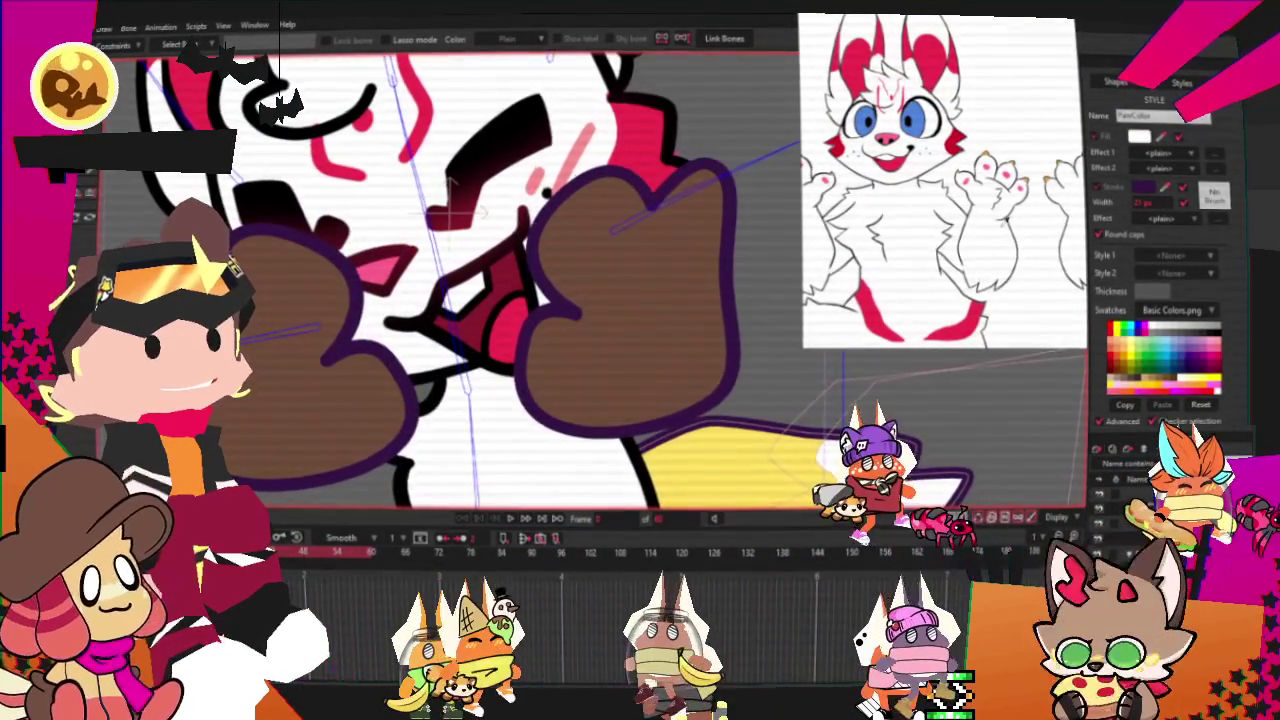
pyautogui.click(1212, 384)
pyautogui.click(1150, 188)
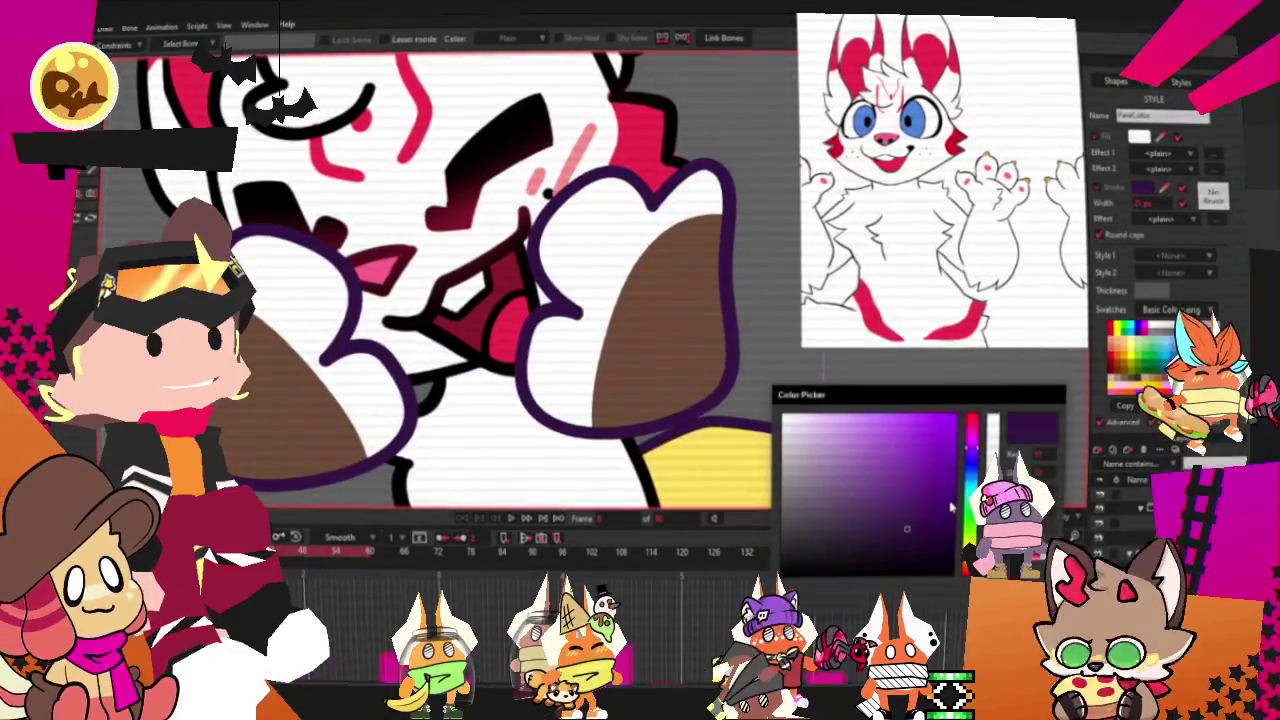
pyautogui.click(805, 585)
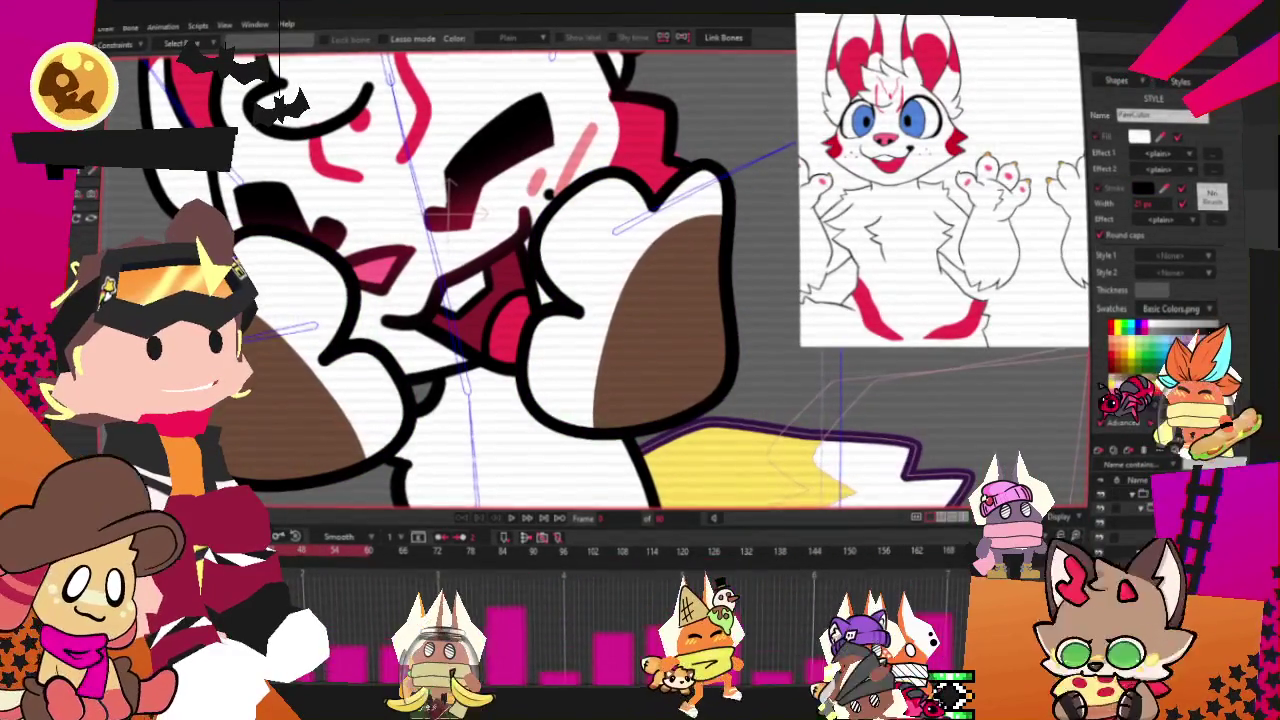
# Select the leftover brown fill shapes on both paws.
pyautogui.click(300, 400)
pyautogui.press('g')
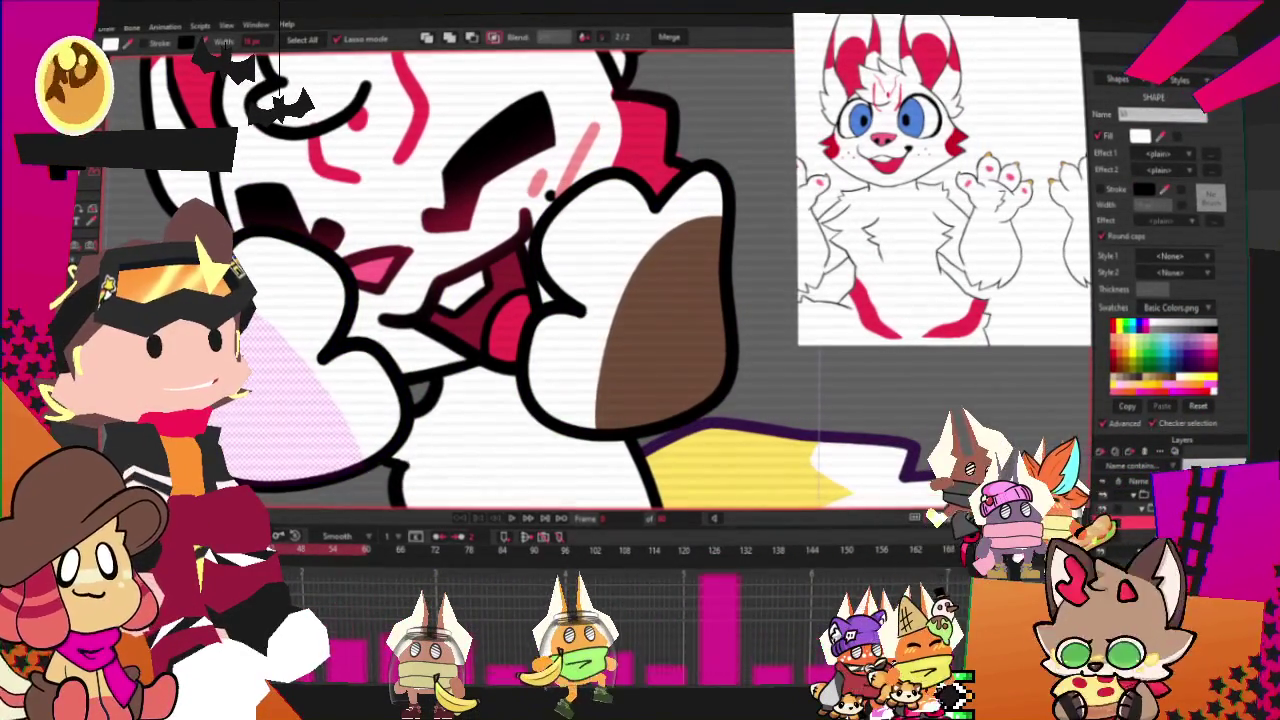
pyautogui.press('Escape')
pyautogui.click(660, 320)
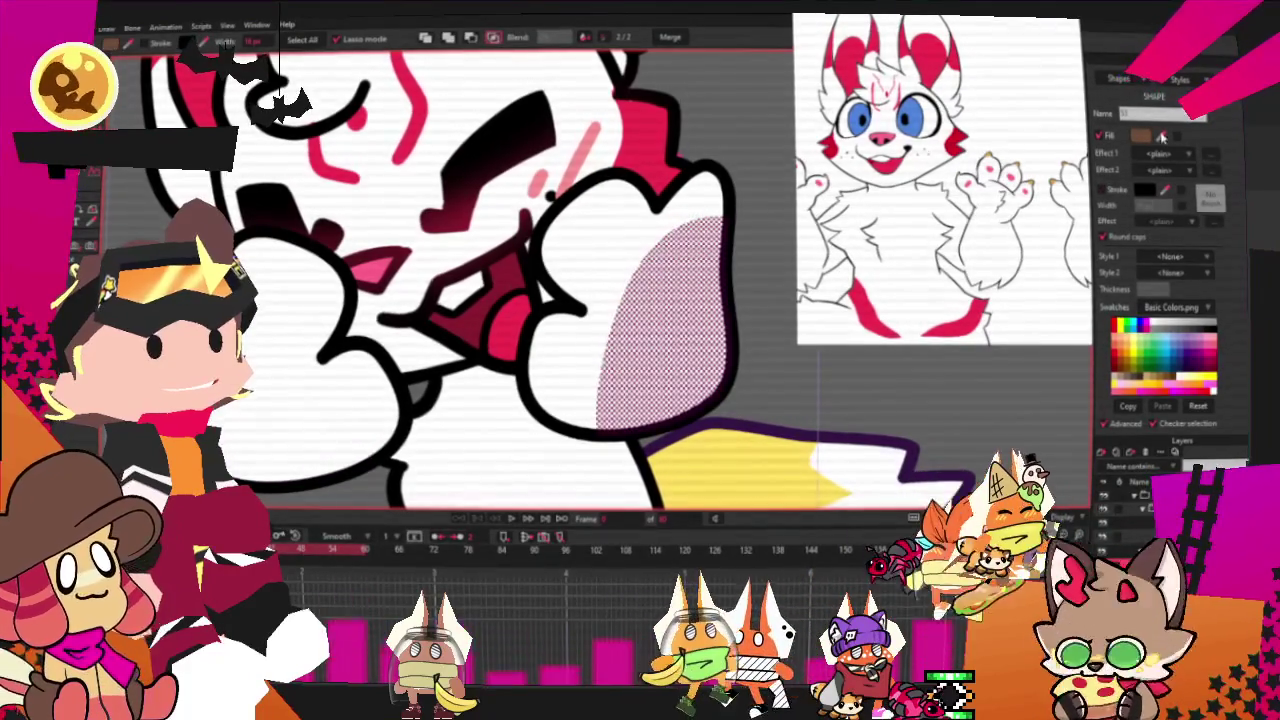
pyautogui.scroll(-4, 590, 240)
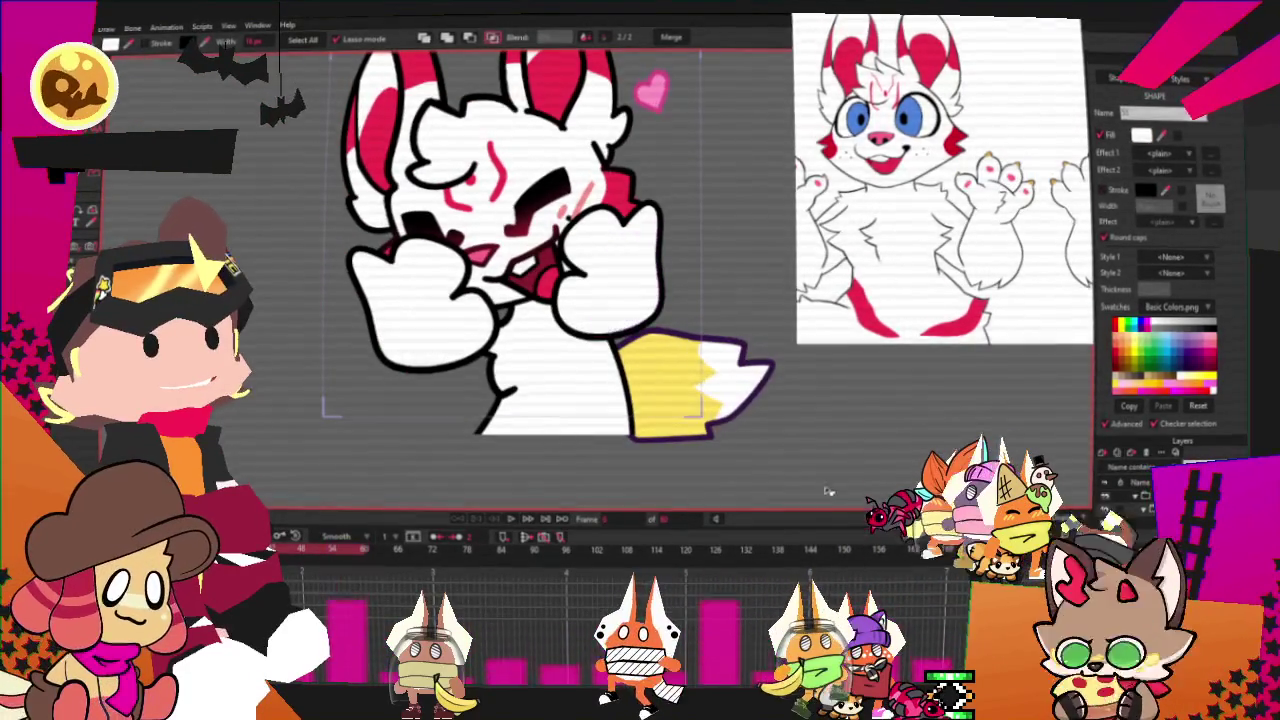
# Delete the brown fill beside the lower body and nudge the remaining red marking's points.
pyautogui.scroll(3, 945, 180)
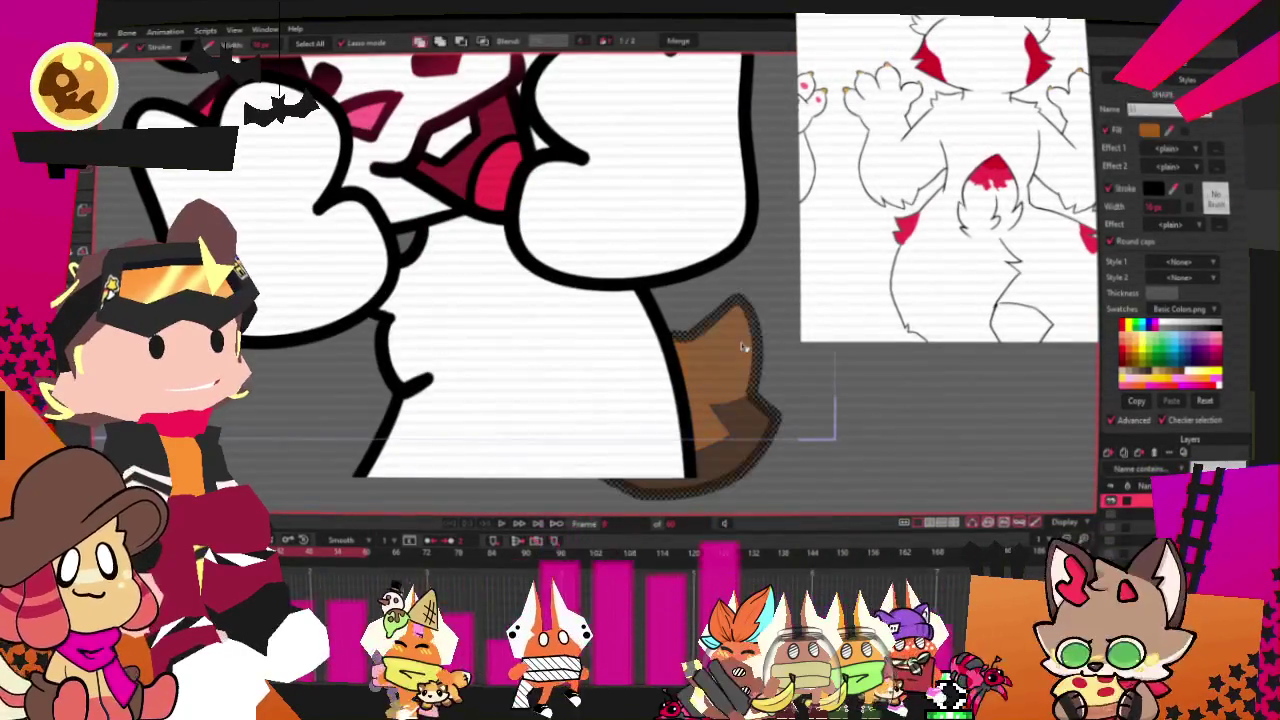
pyautogui.press('Delete')
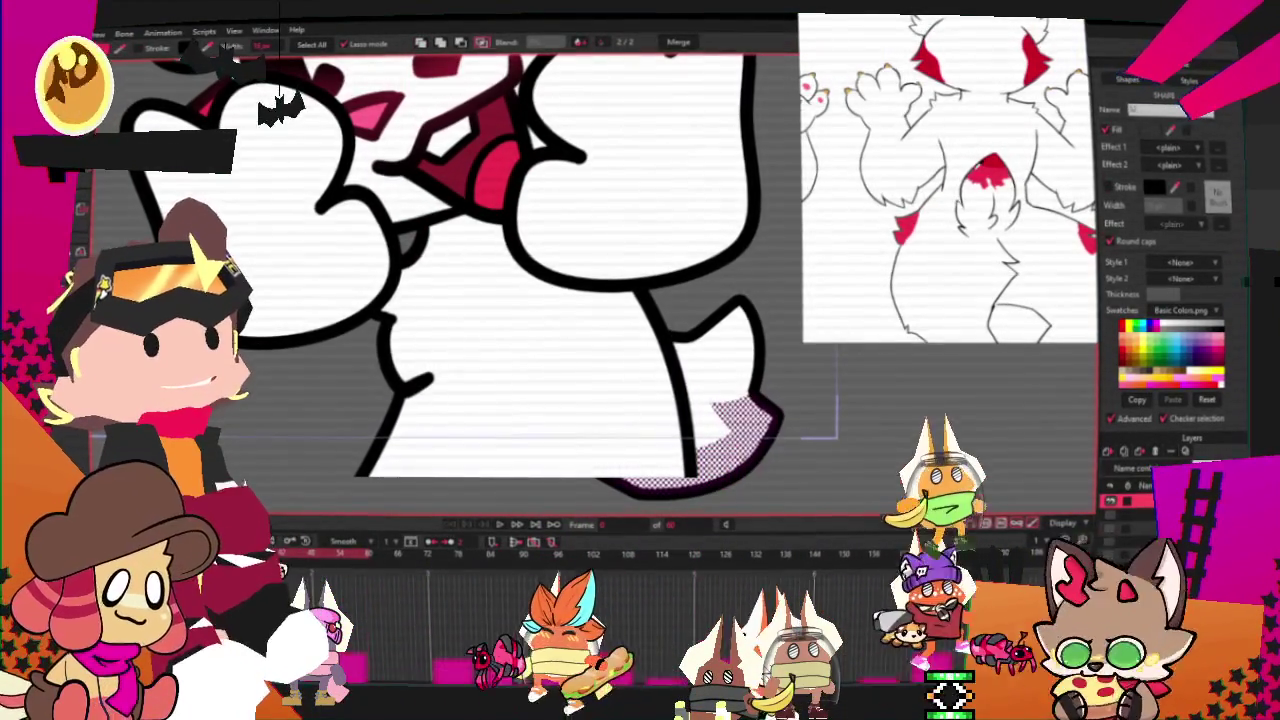
pyautogui.press('t')
pyautogui.moveTo(780, 480)
pyautogui.mouseDown()
pyautogui.moveTo(884, 390)
pyautogui.moveTo(787, 410)
pyautogui.mouseUp()
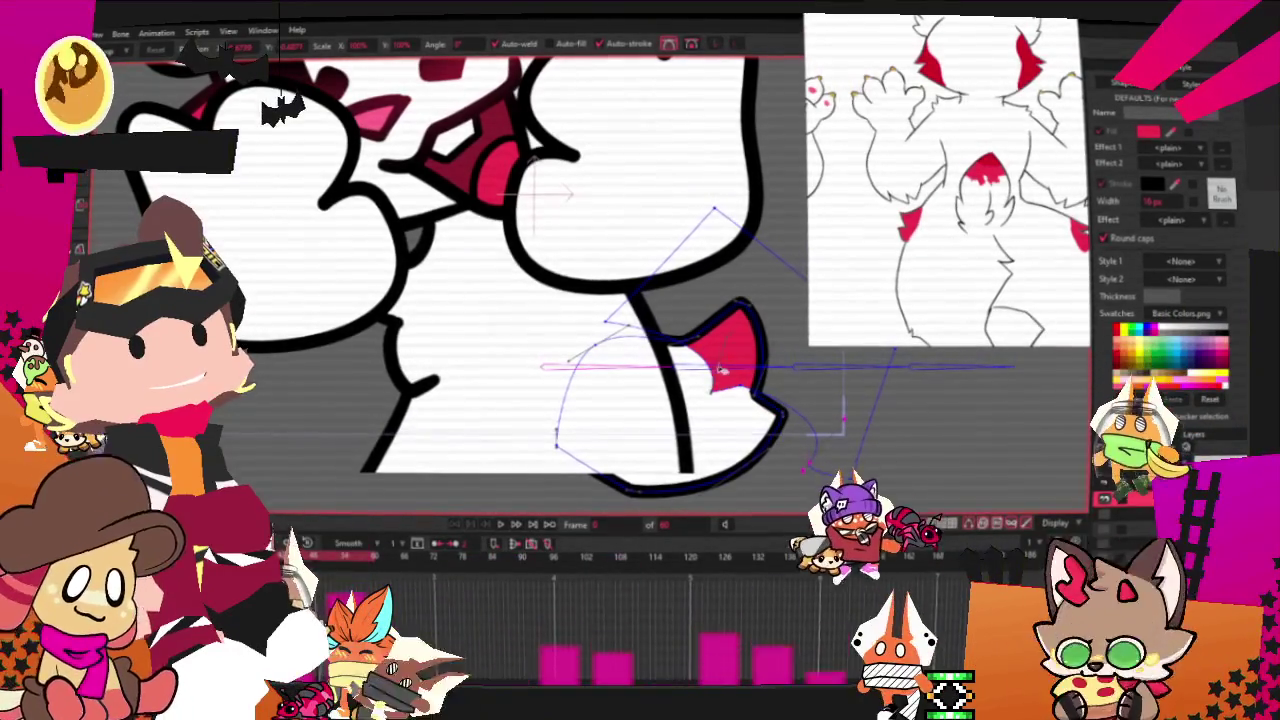
# Zoom in and widen the red marking so it follows the fox's black outline.
pyautogui.scroll(2, 713, 383)
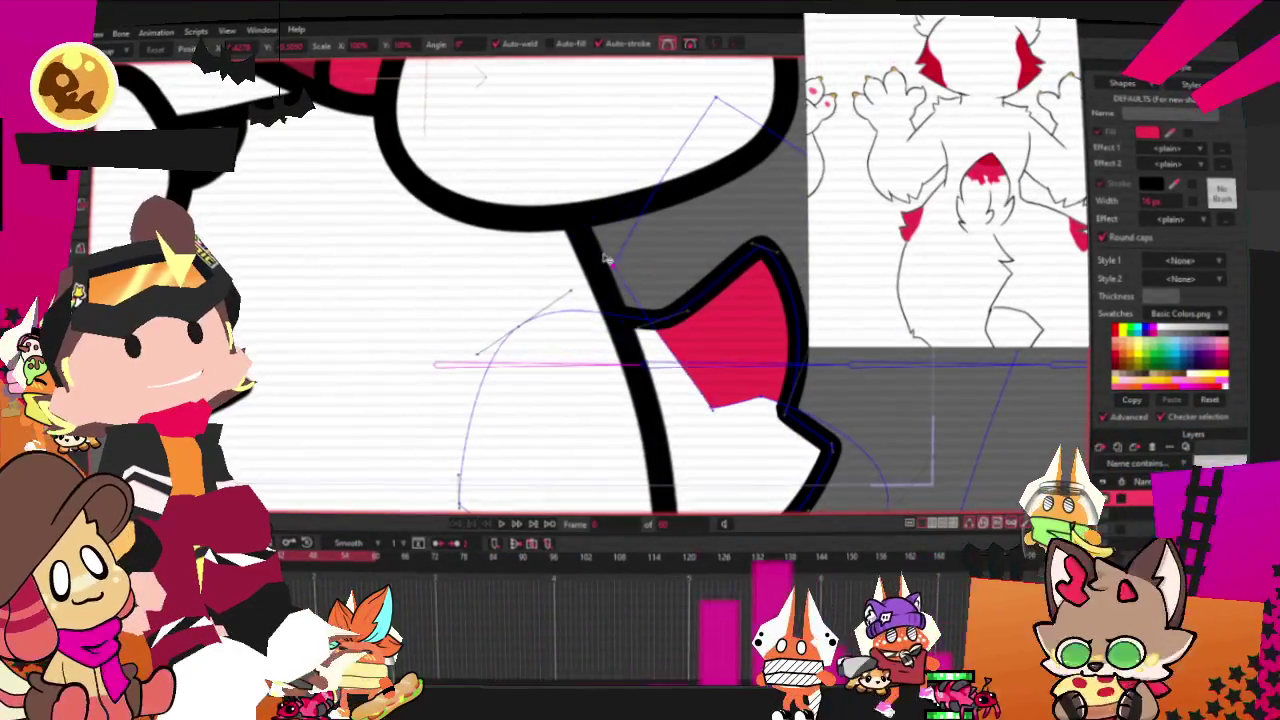
pyautogui.scroll(-1, 740, 410)
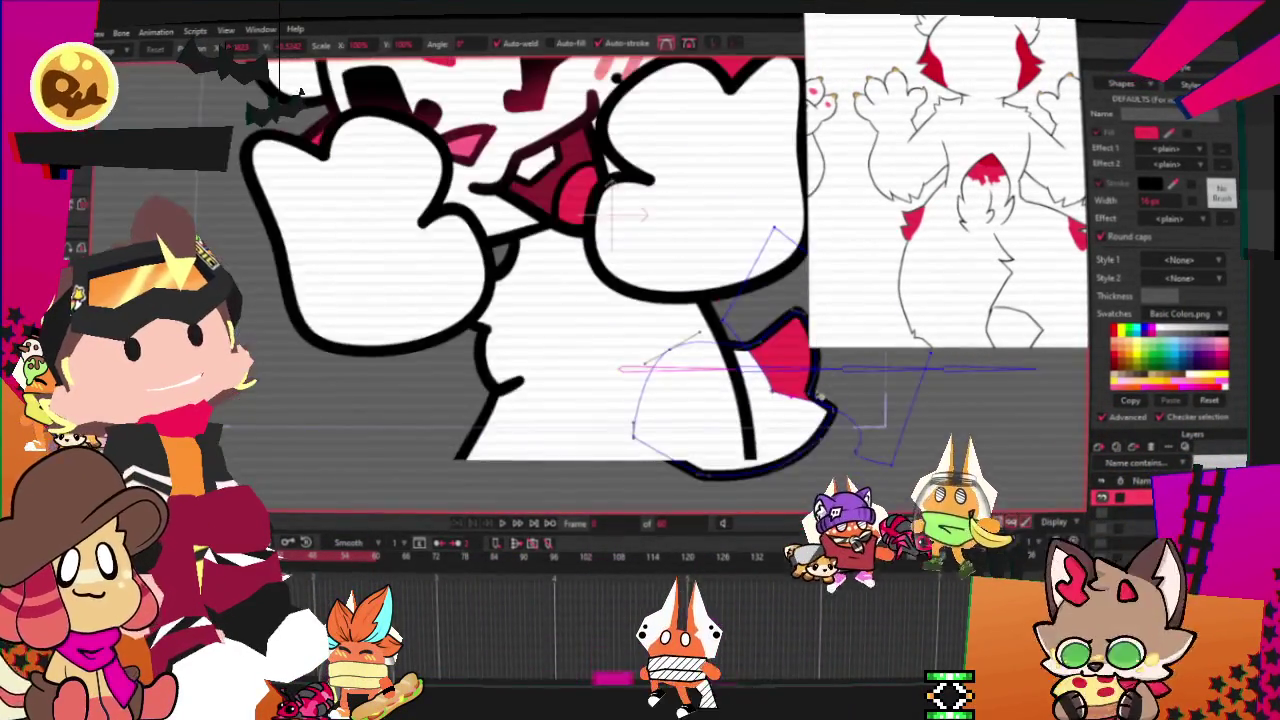
pyautogui.moveTo(718, 374); pyautogui.dragTo(788, 376)
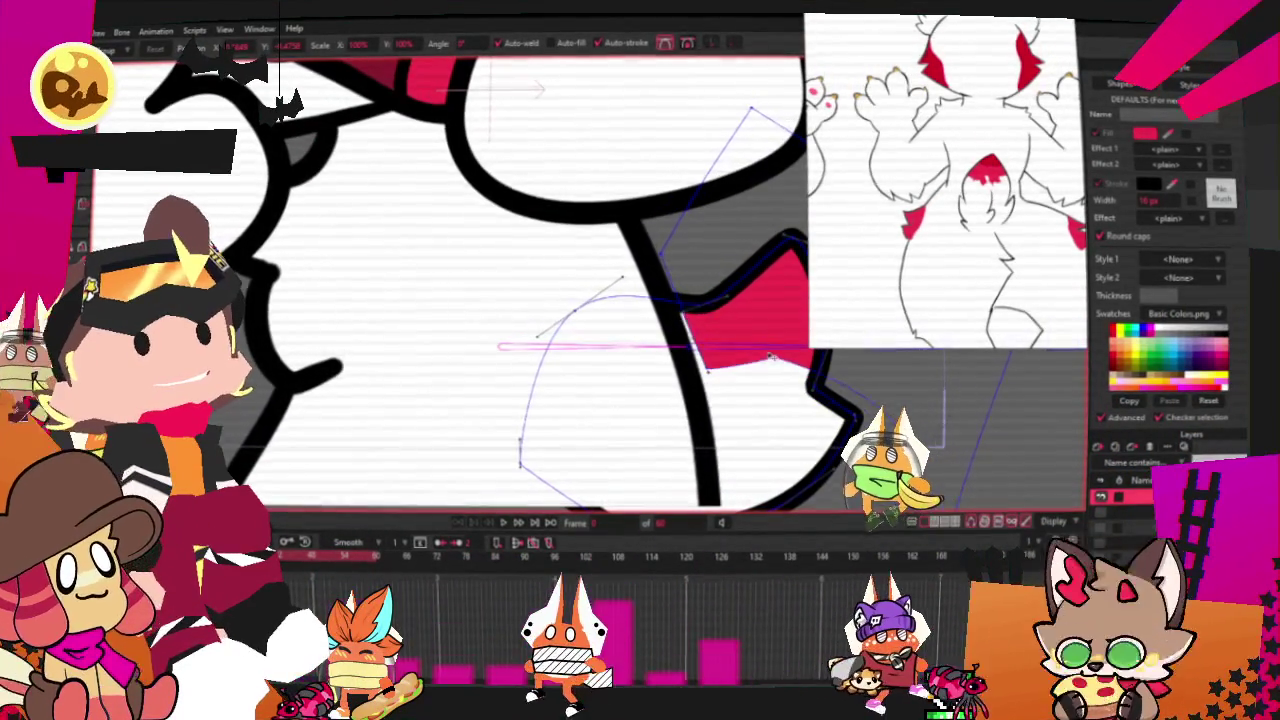
pyautogui.scroll(-3, 788, 376)
pyautogui.scroll(2, 700, 370)
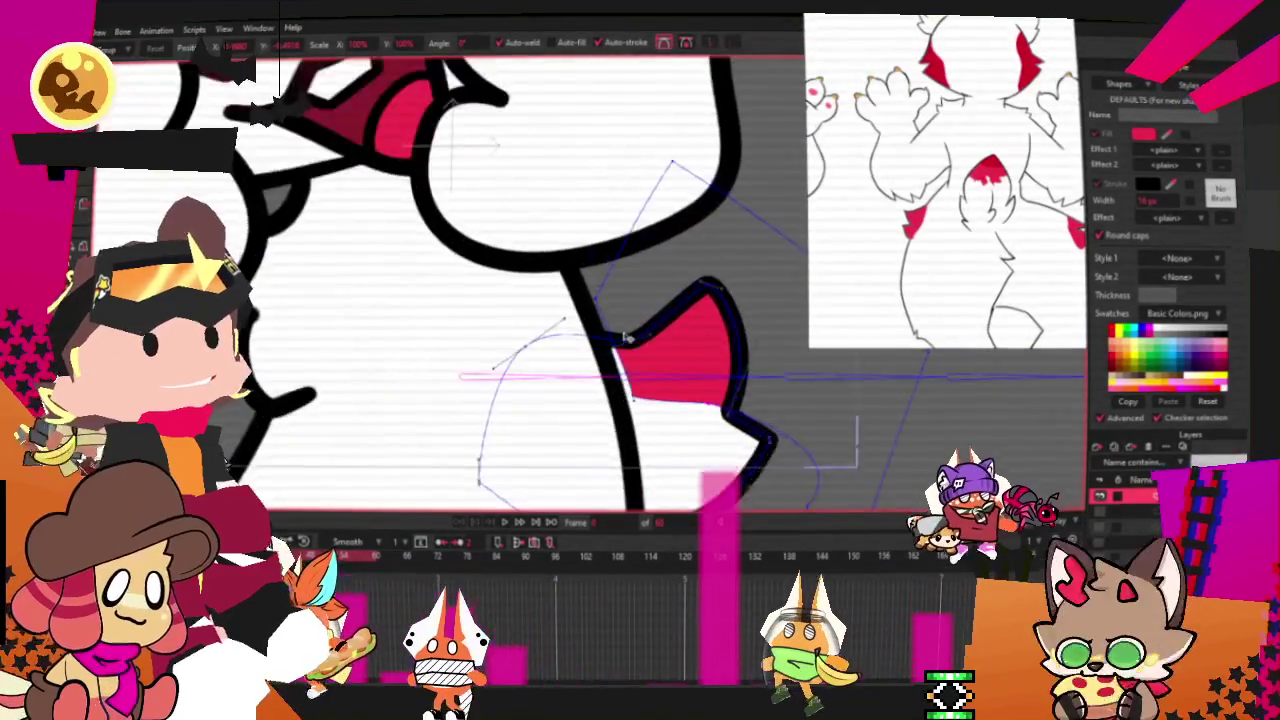
pyautogui.scroll(2, 598, 374)
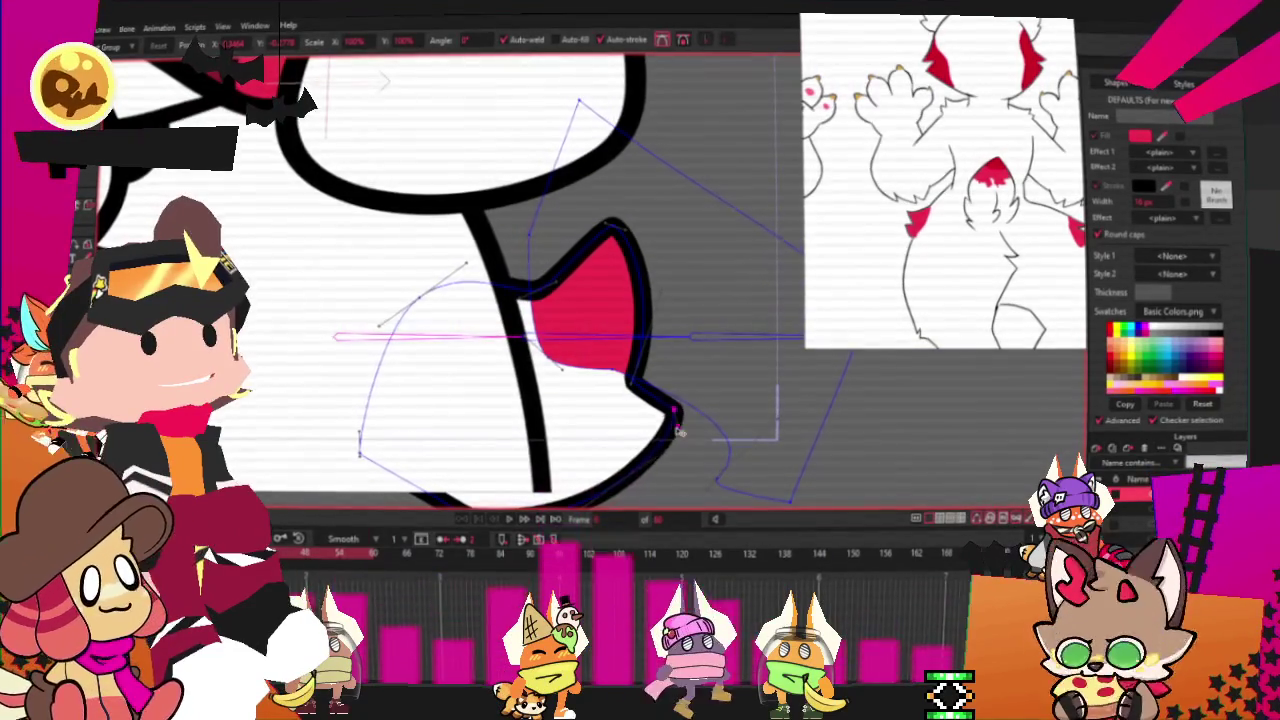
pyautogui.scroll(1, 648, 396)
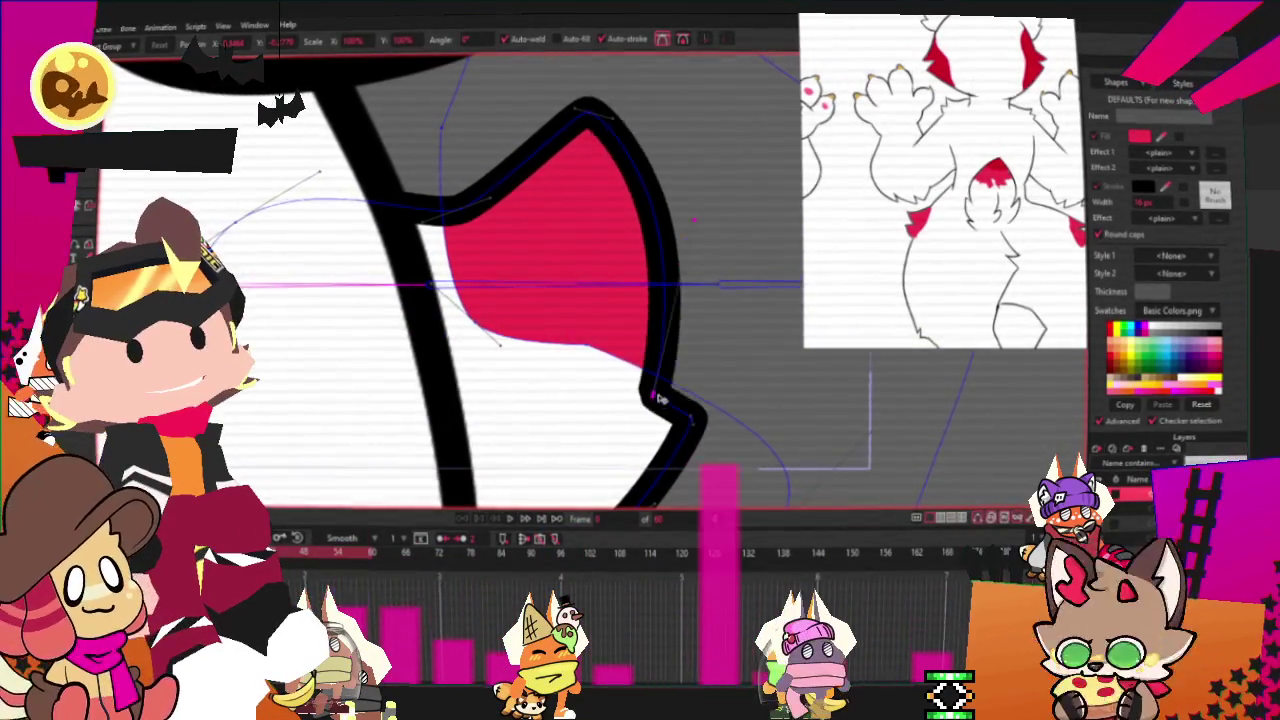
pyautogui.scroll(-2, 670, 396)
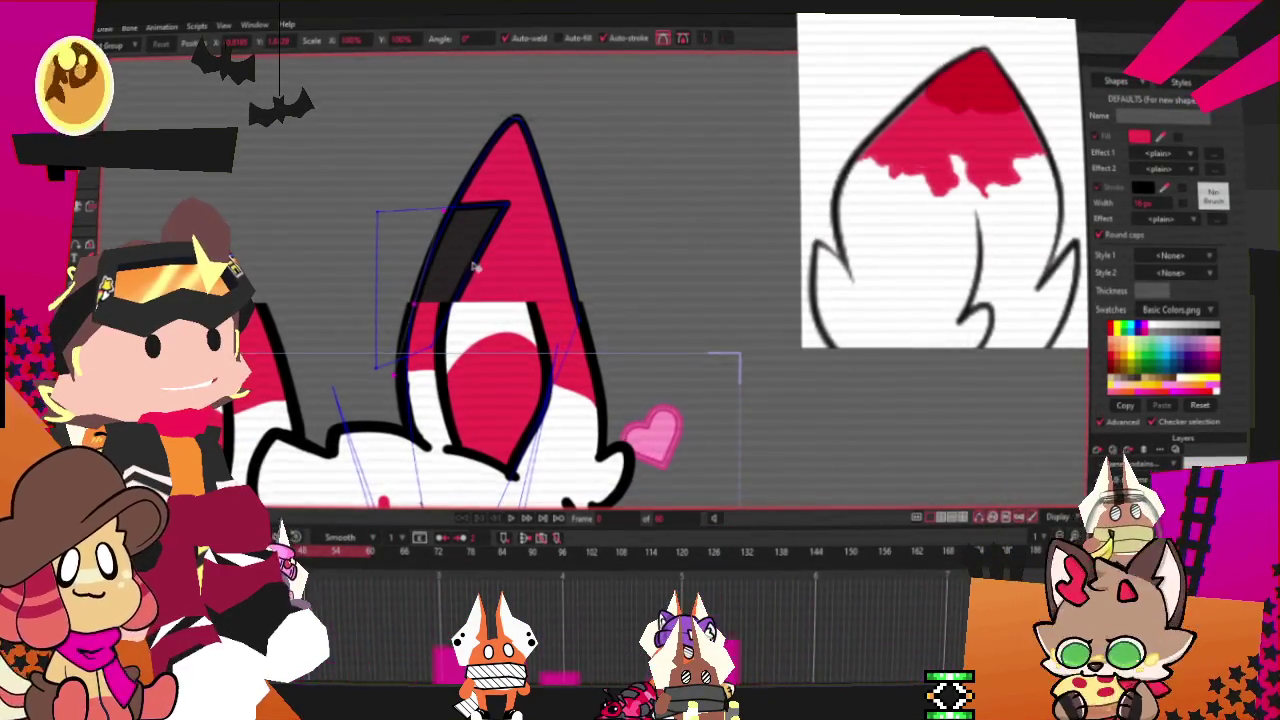
# Zoom out and drag the ear's dark inner fill points so it sits inside the ear.
pyautogui.scroll(-2, 475, 265)
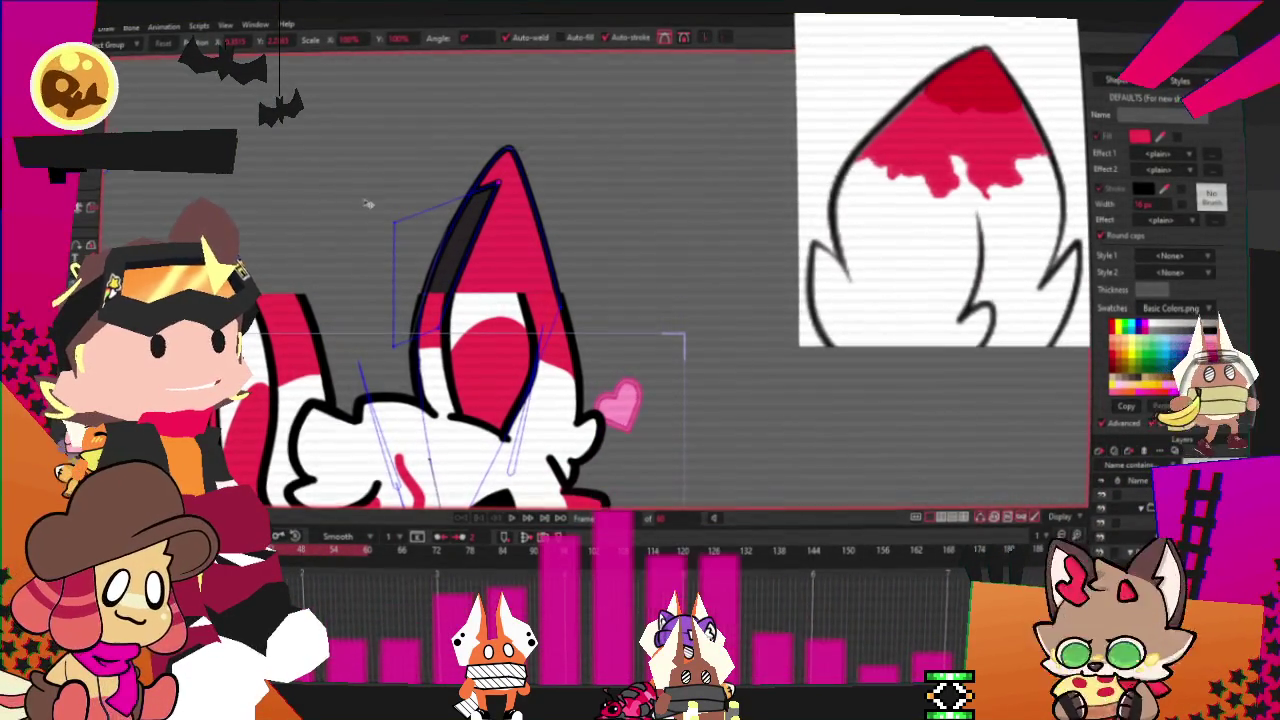
pyautogui.moveTo(393, 224); pyautogui.dragTo(530, 328)
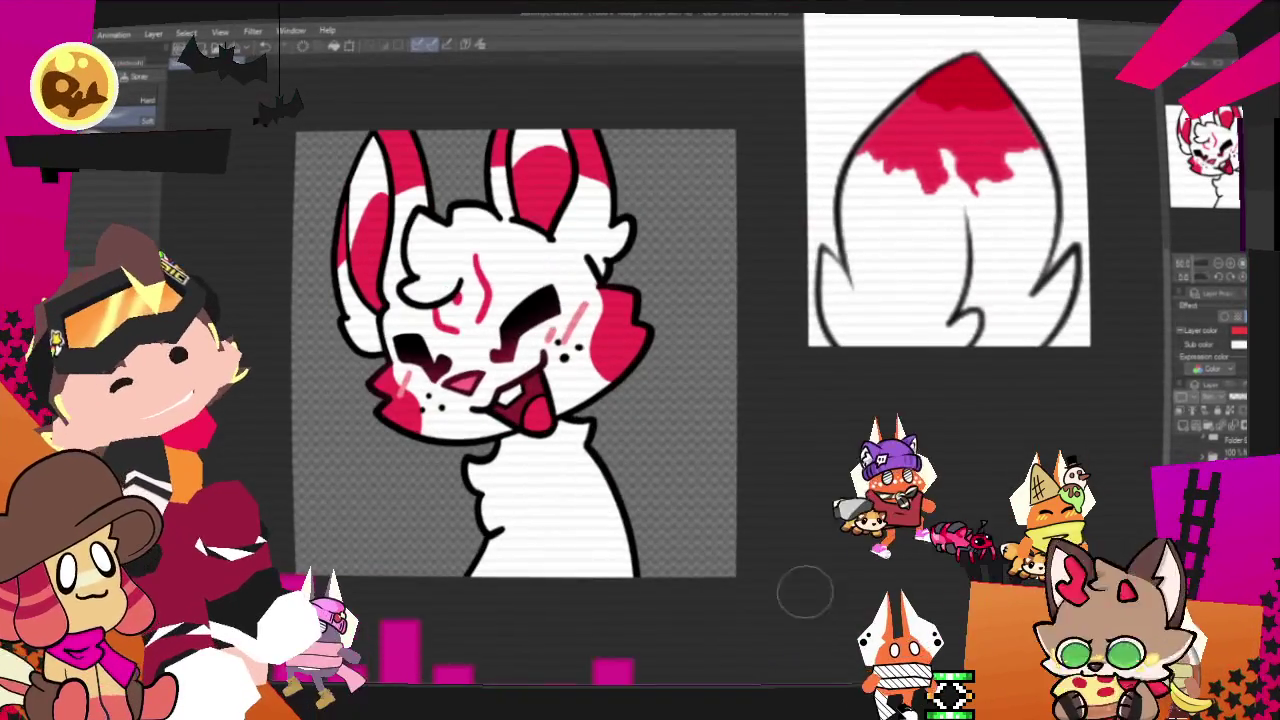
# Set the blush layer colour to magenta and its sub colour to light lavender.
pyautogui.click(1238, 331)
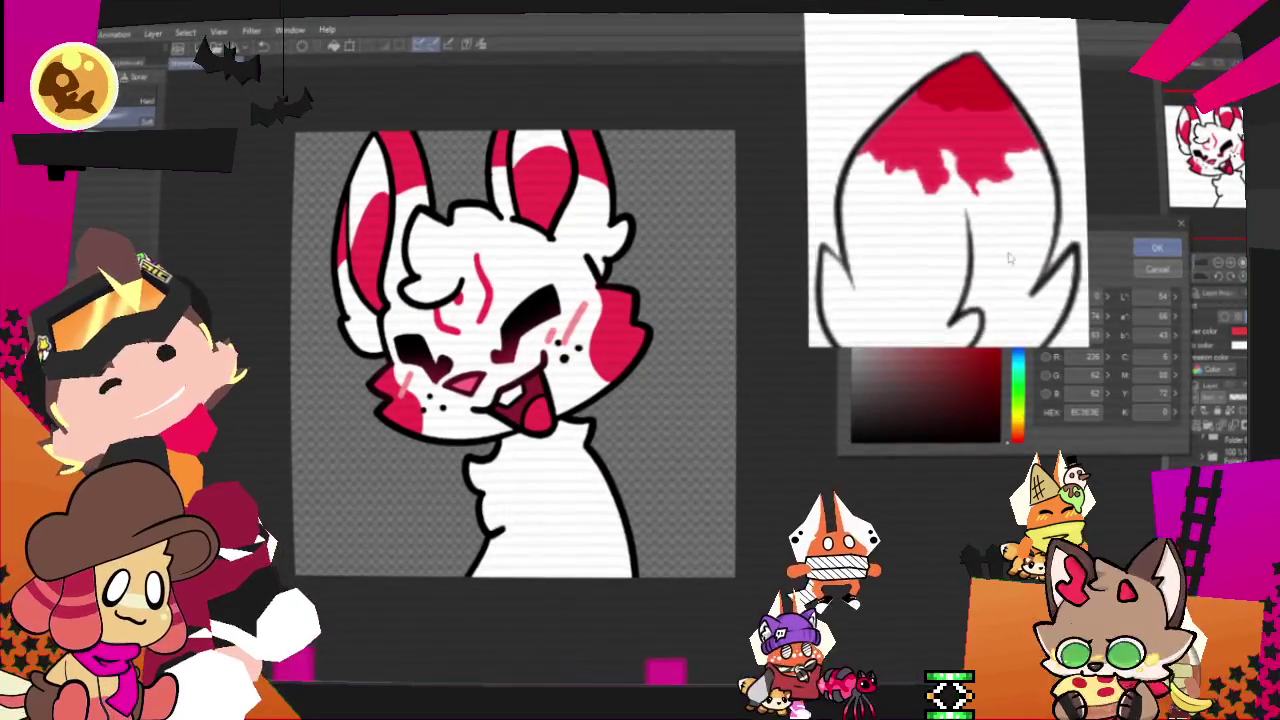
pyautogui.click(1015, 316)
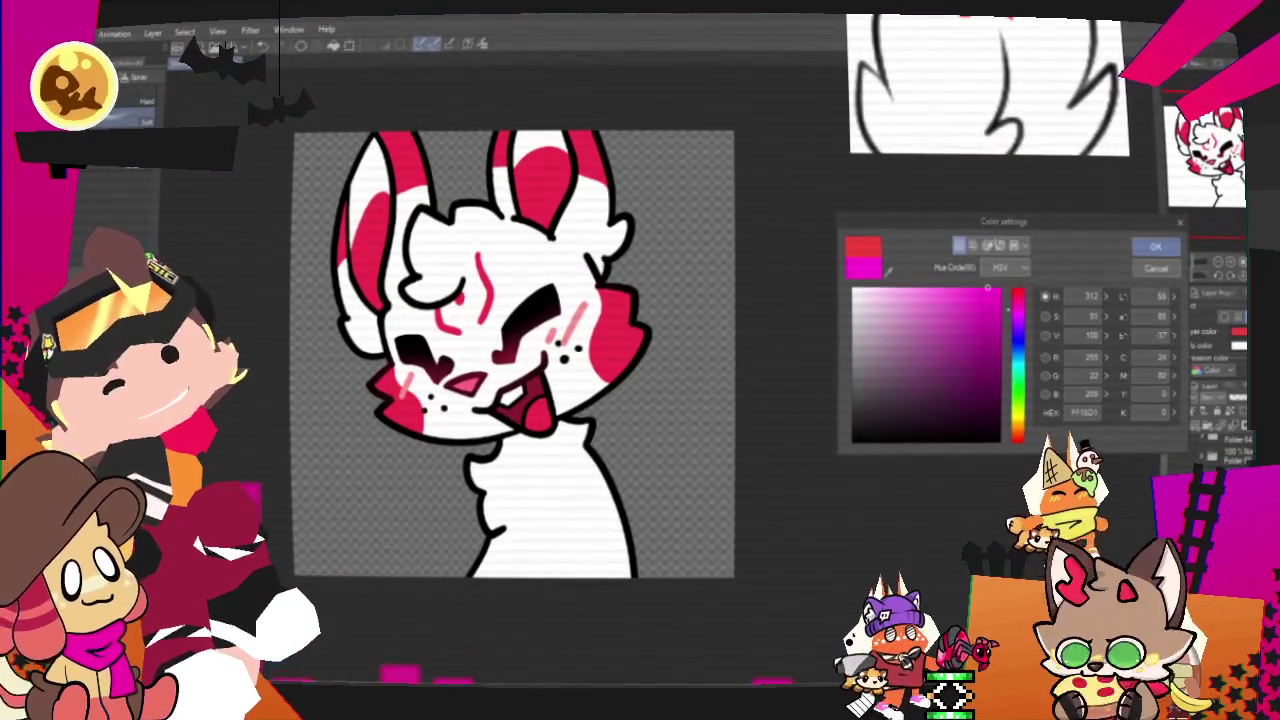
pyautogui.click(1157, 250)
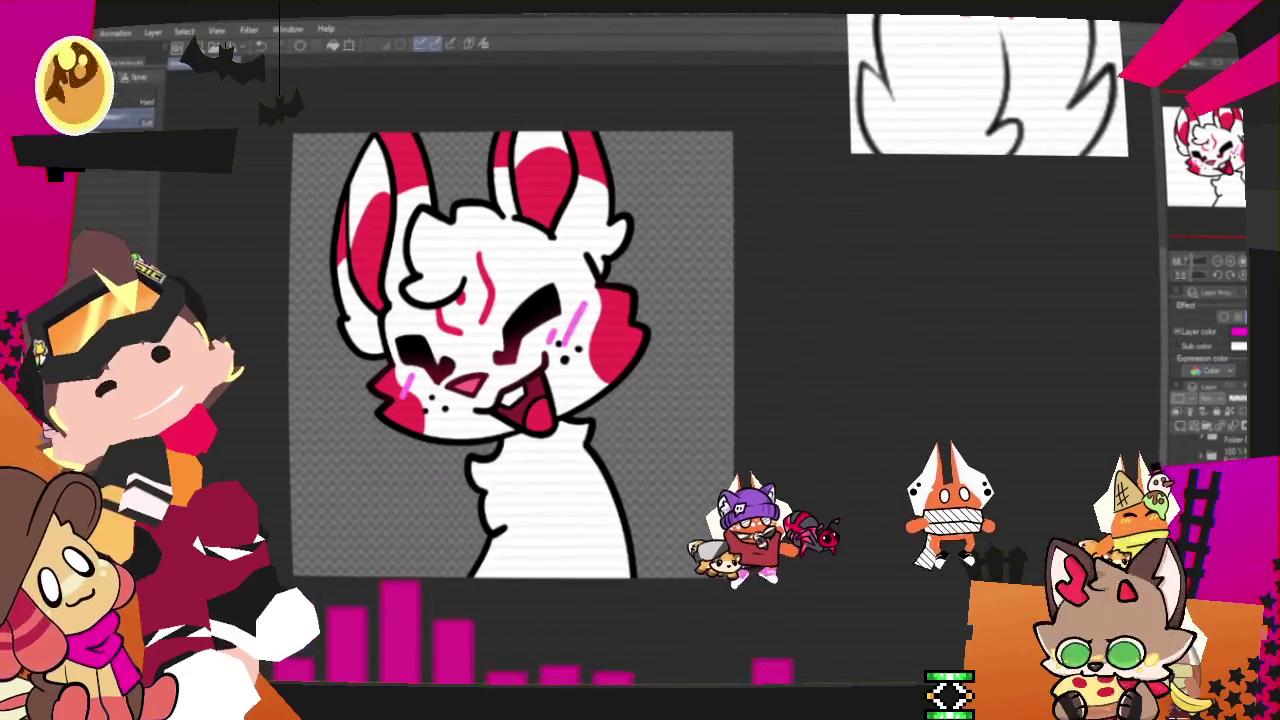
pyautogui.click(1238, 346)
pyautogui.click(1018, 330)
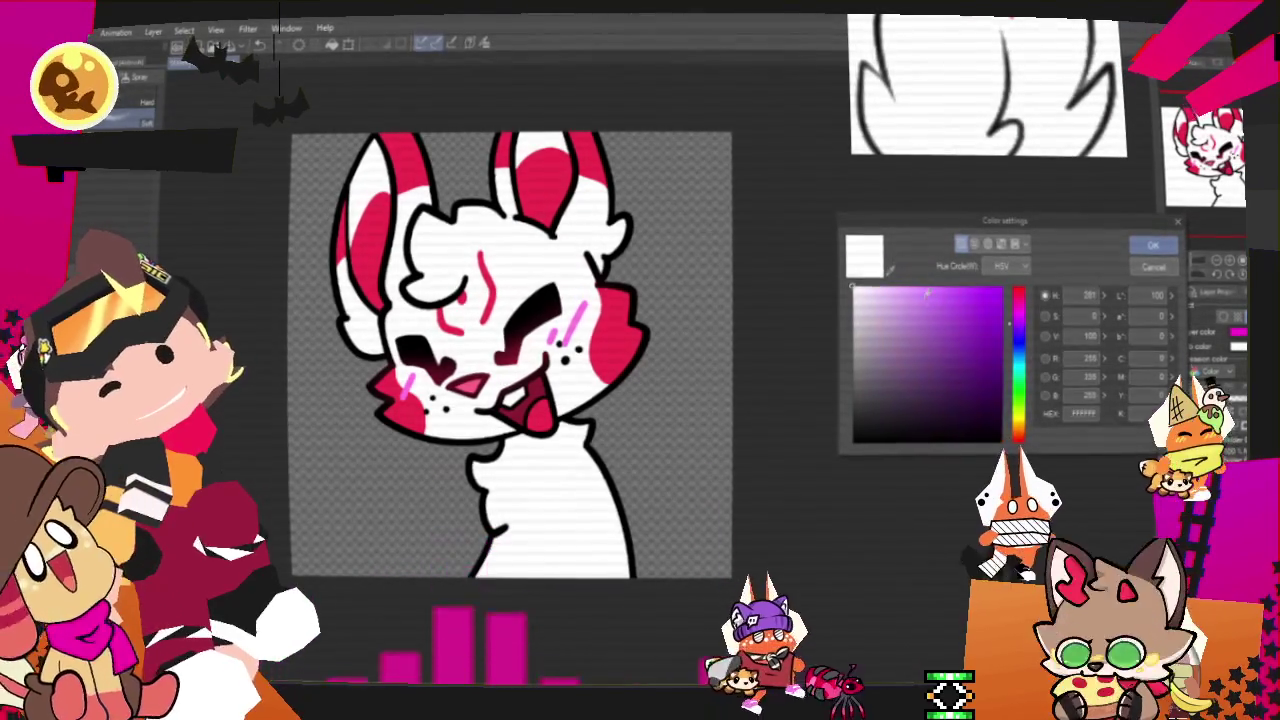
pyautogui.click(874, 293)
pyautogui.click(1130, 247)
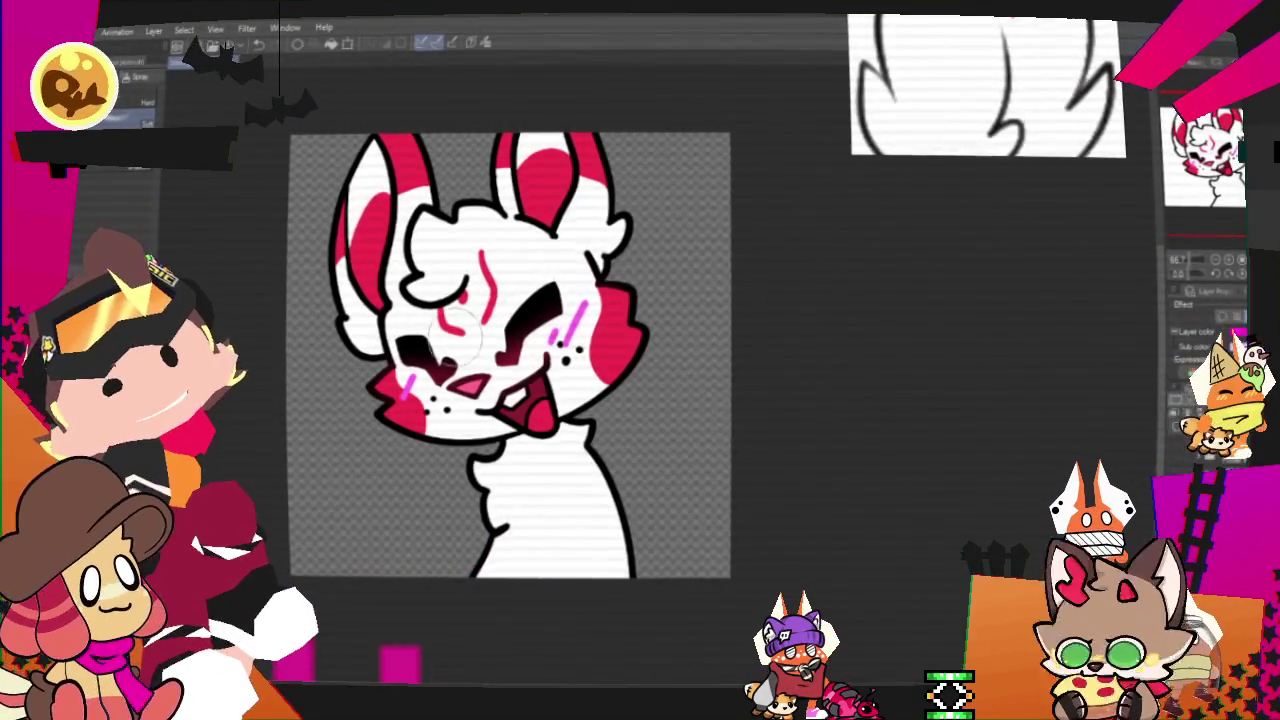
pyautogui.hotkey('ctrl', '+')
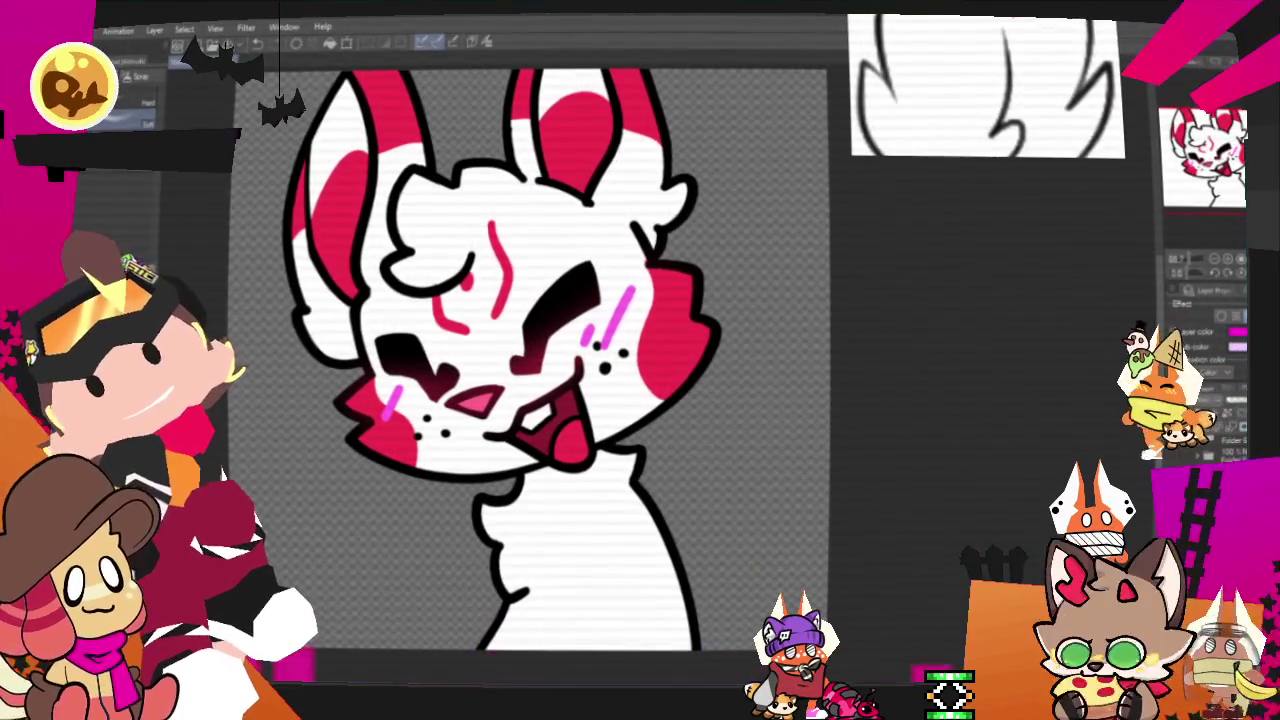
pyautogui.hotkey('alt', 'f')
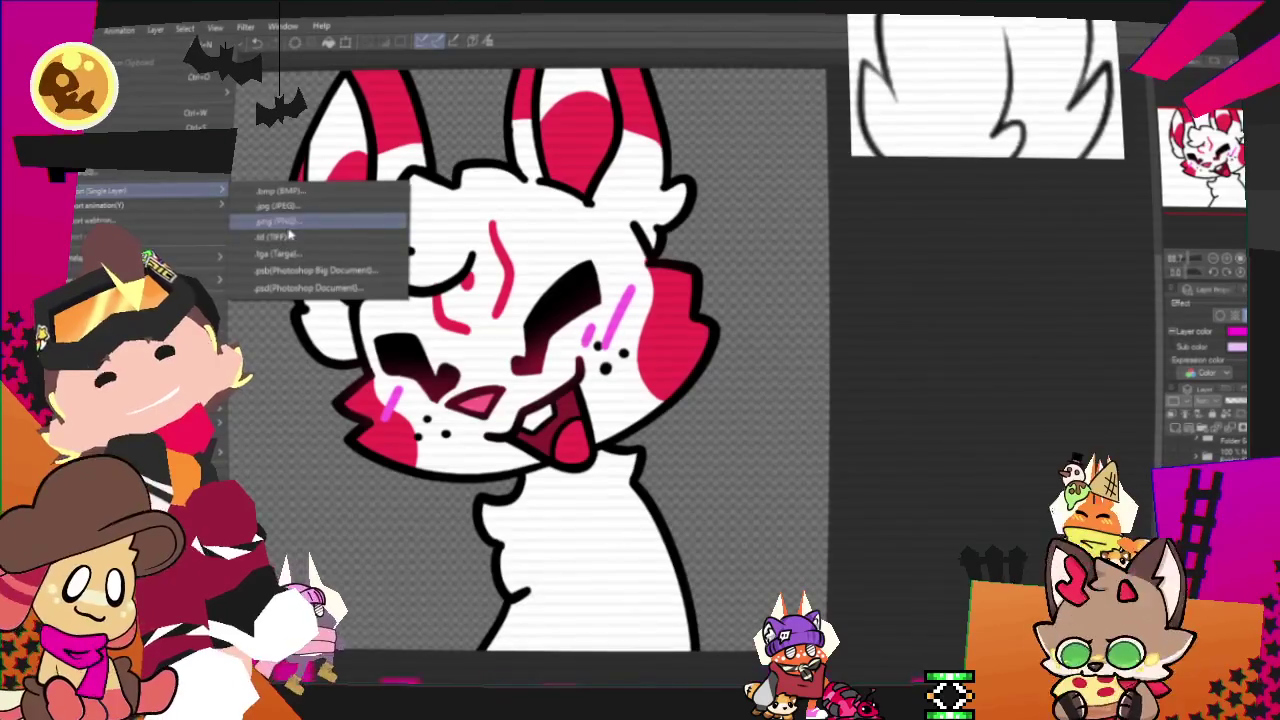
# Export the fox icon as PNG, replacing the existing Sucresushi.png.
pyautogui.moveTo(110, 190)
pyautogui.click(290, 220)
pyautogui.scroll(-3, 330, 470)
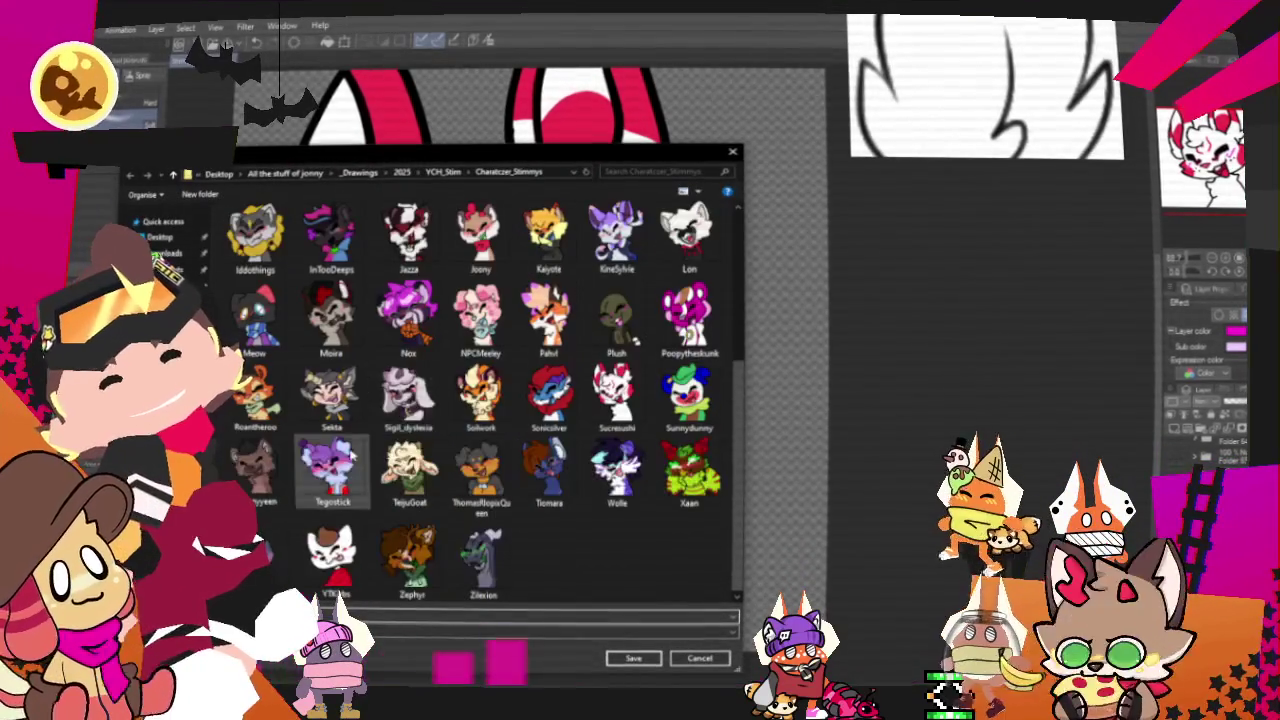
pyautogui.click(633, 659)
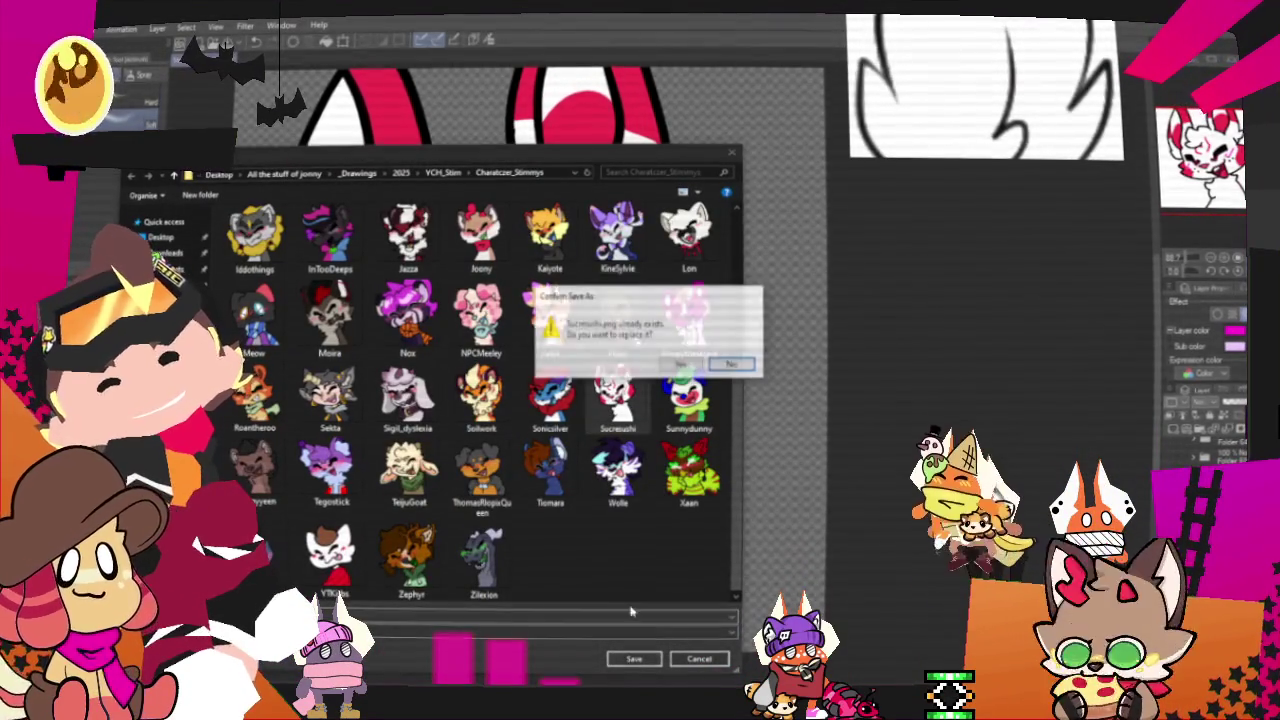
pyautogui.click(688, 366)
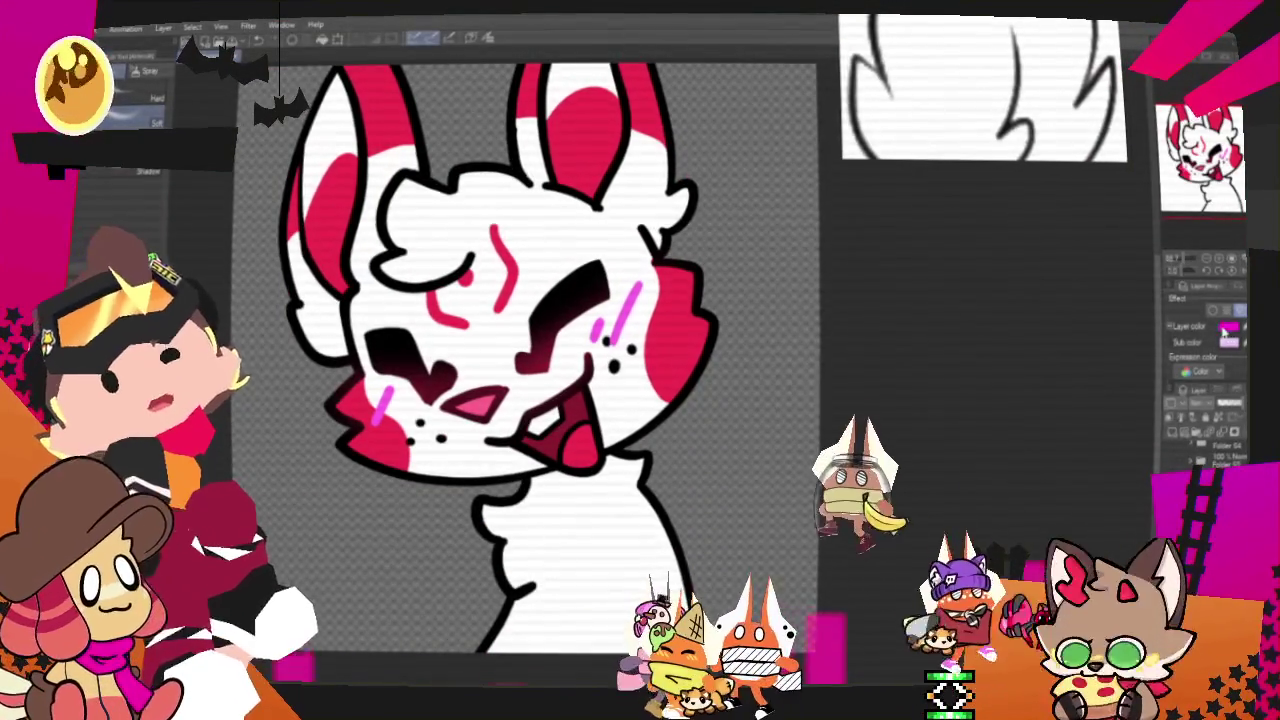
# Change the blush layer colour to a softer pink-red with a pink sub colour.
pyautogui.click(1228, 326)
pyautogui.moveTo(1038, 305); pyautogui.dragTo(1035, 297)
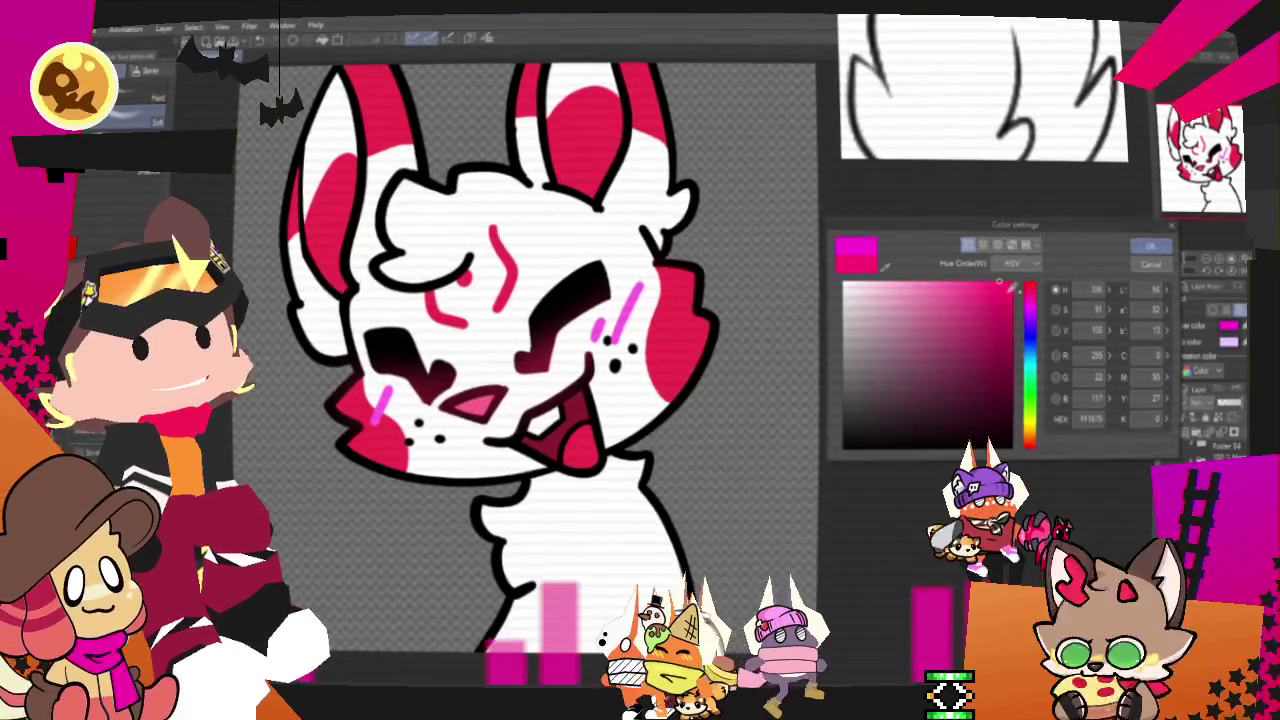
pyautogui.click(1152, 246)
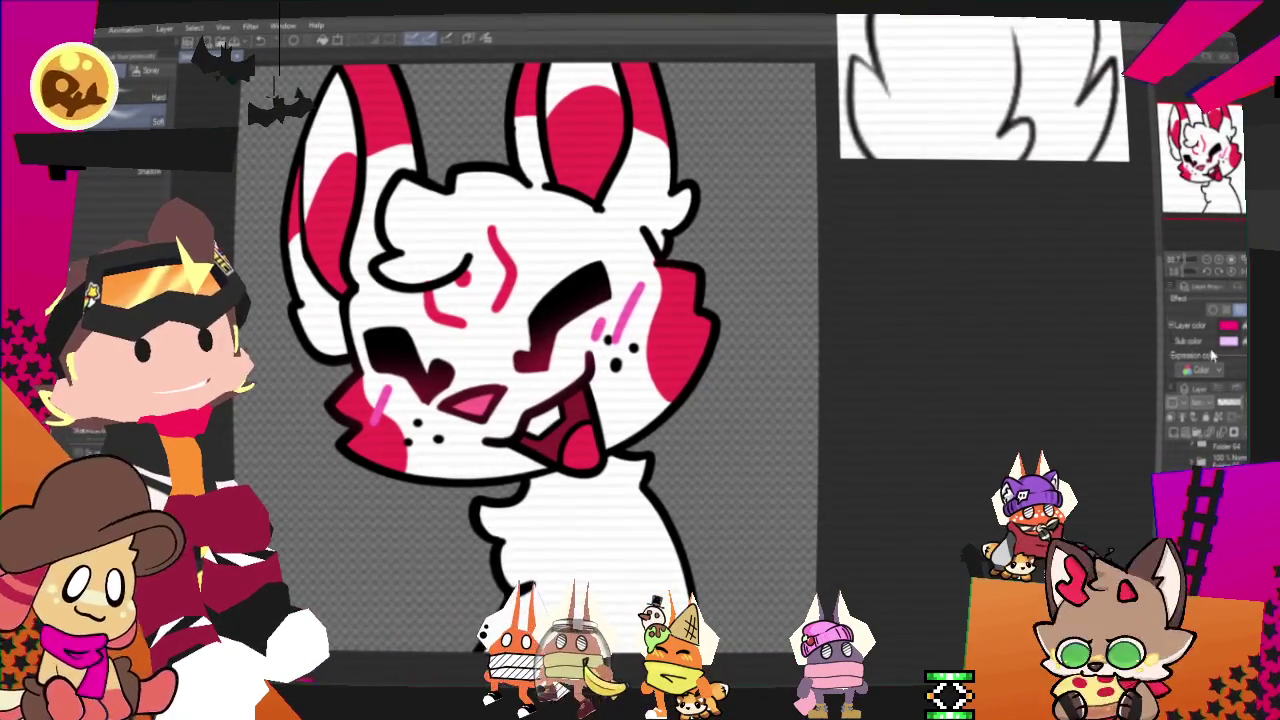
pyautogui.click(1229, 326)
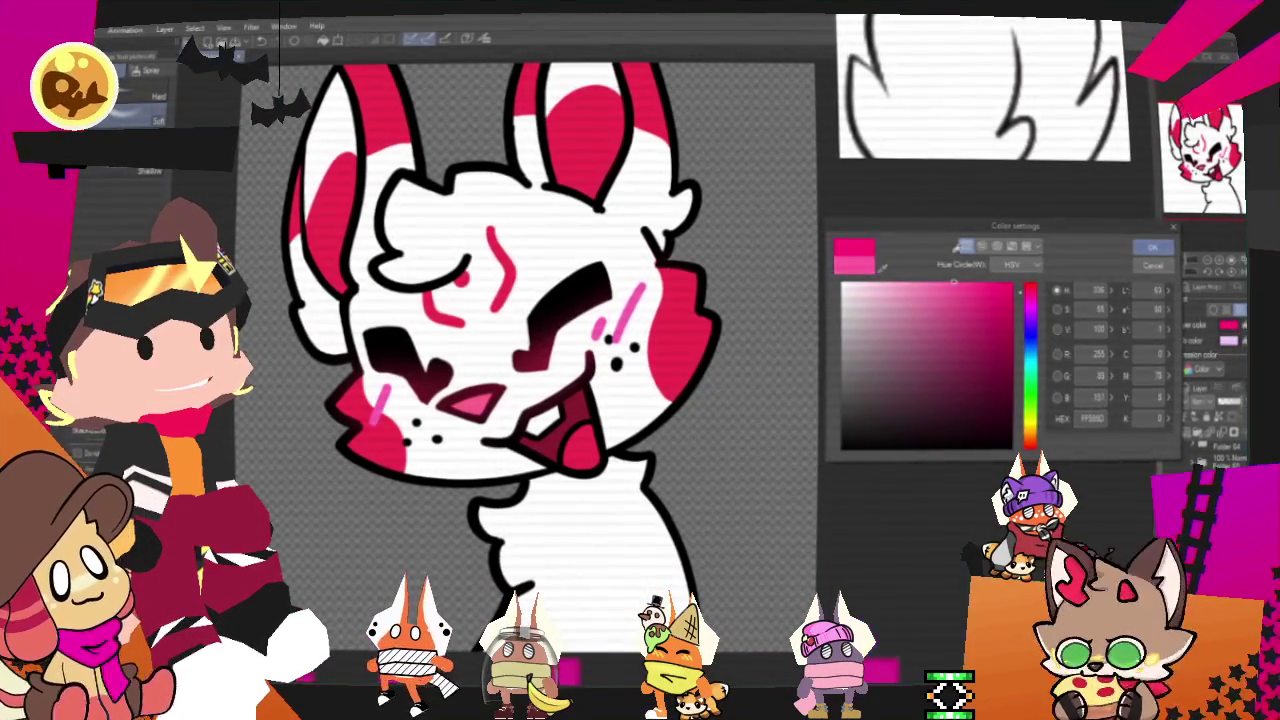
pyautogui.click(1147, 247)
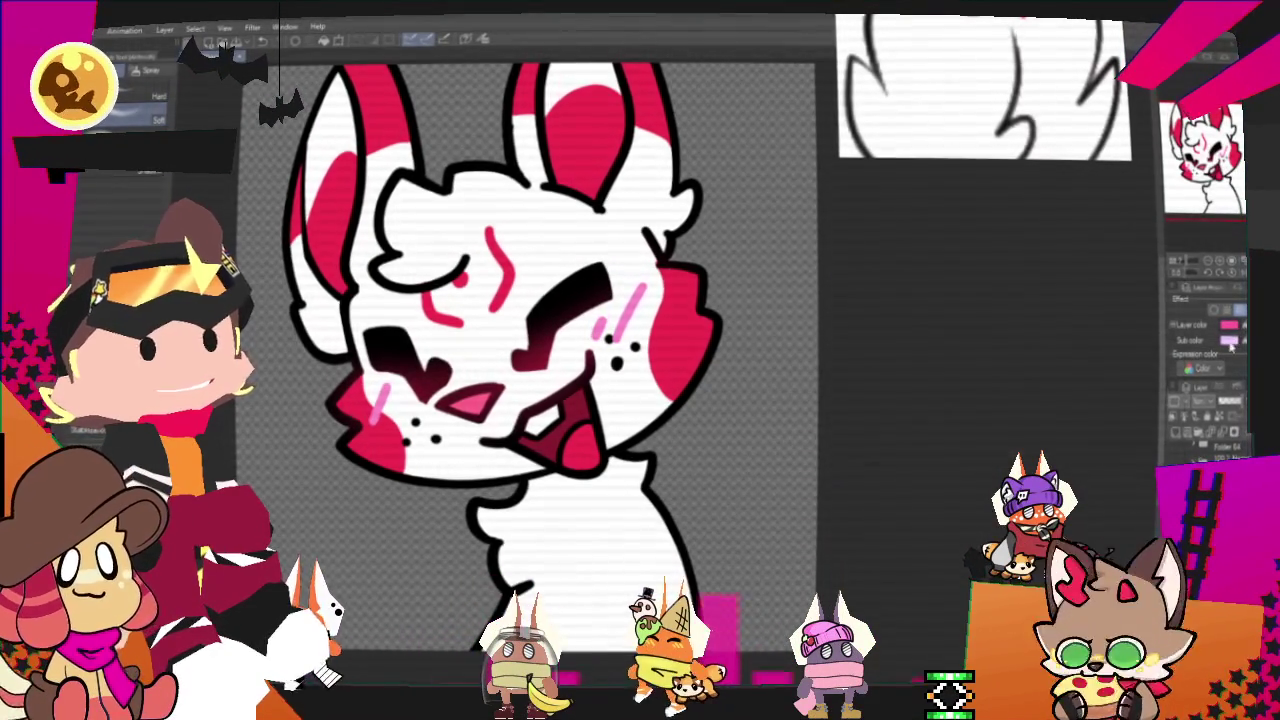
pyautogui.click(1231, 341)
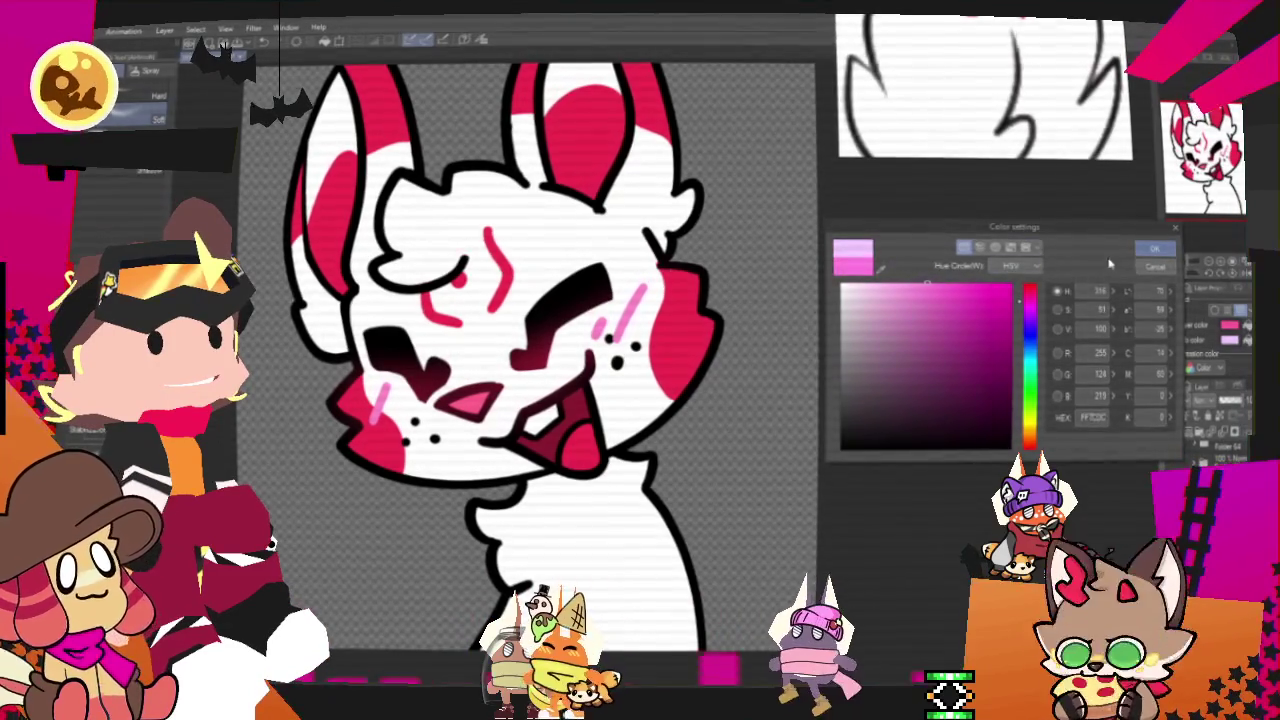
pyautogui.click(1152, 267)
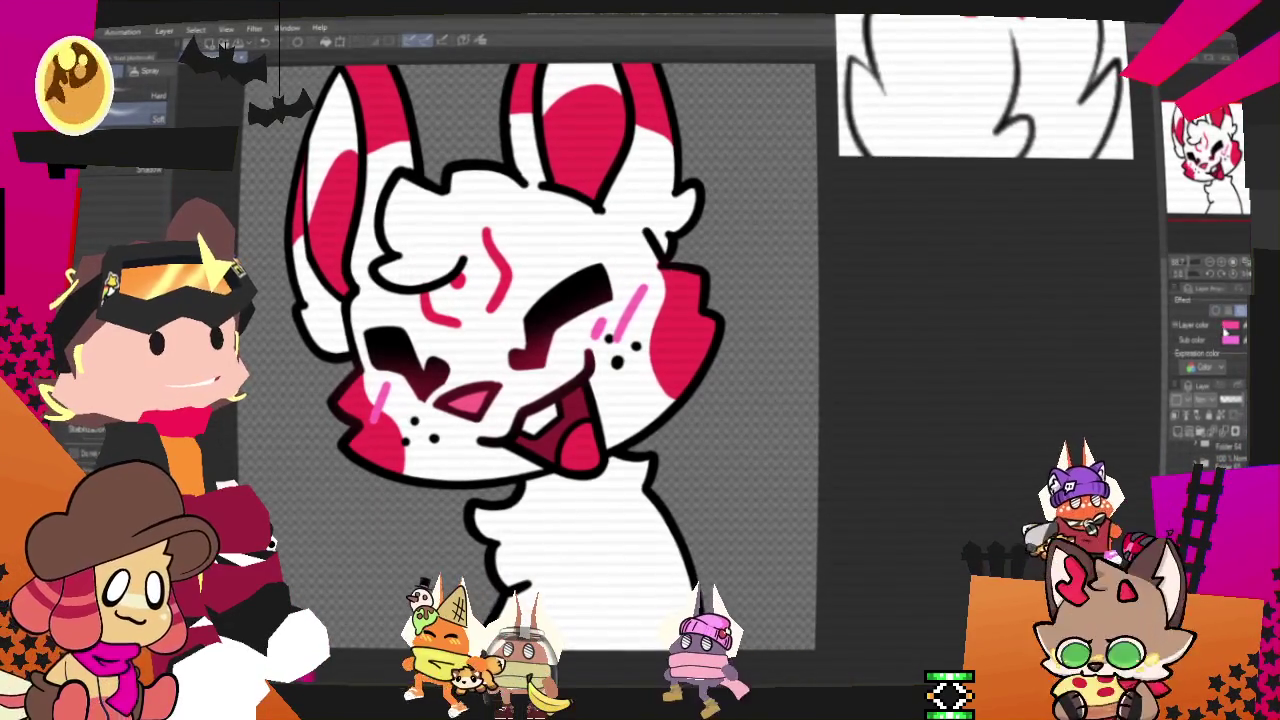
pyautogui.click(1230, 326)
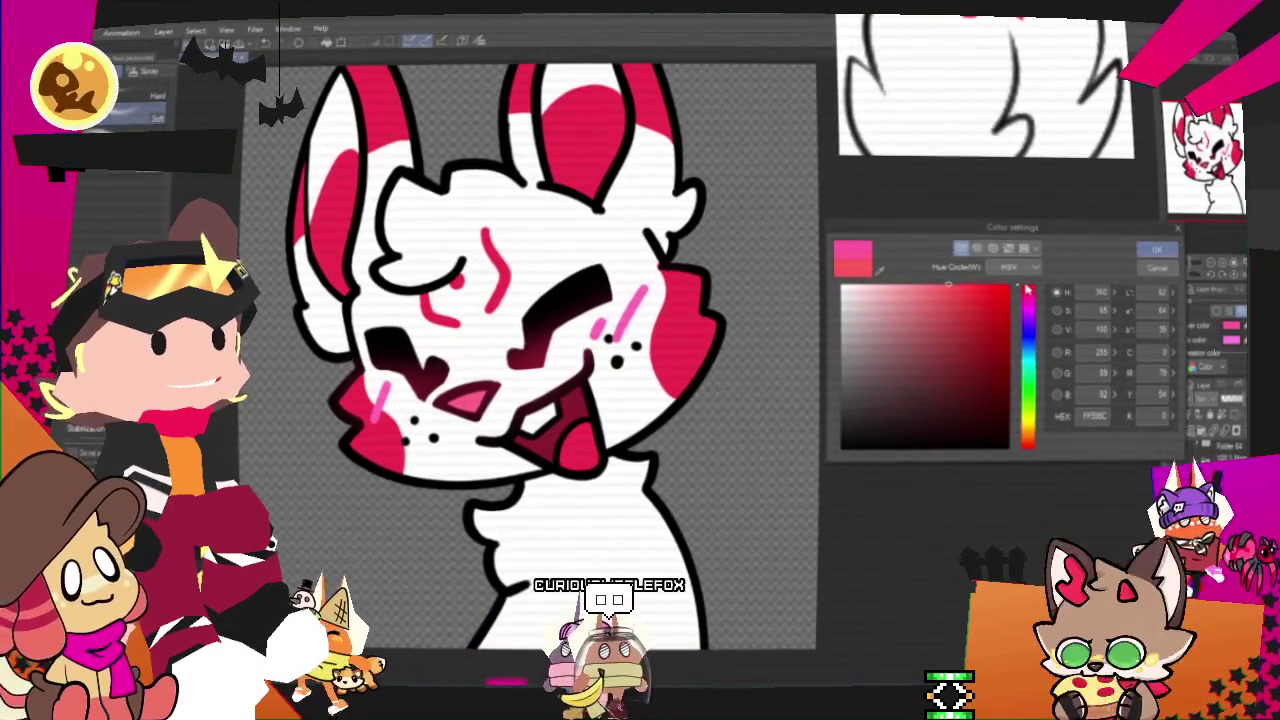
pyautogui.click(1163, 252)
pyautogui.scroll(-1, 524, 375)
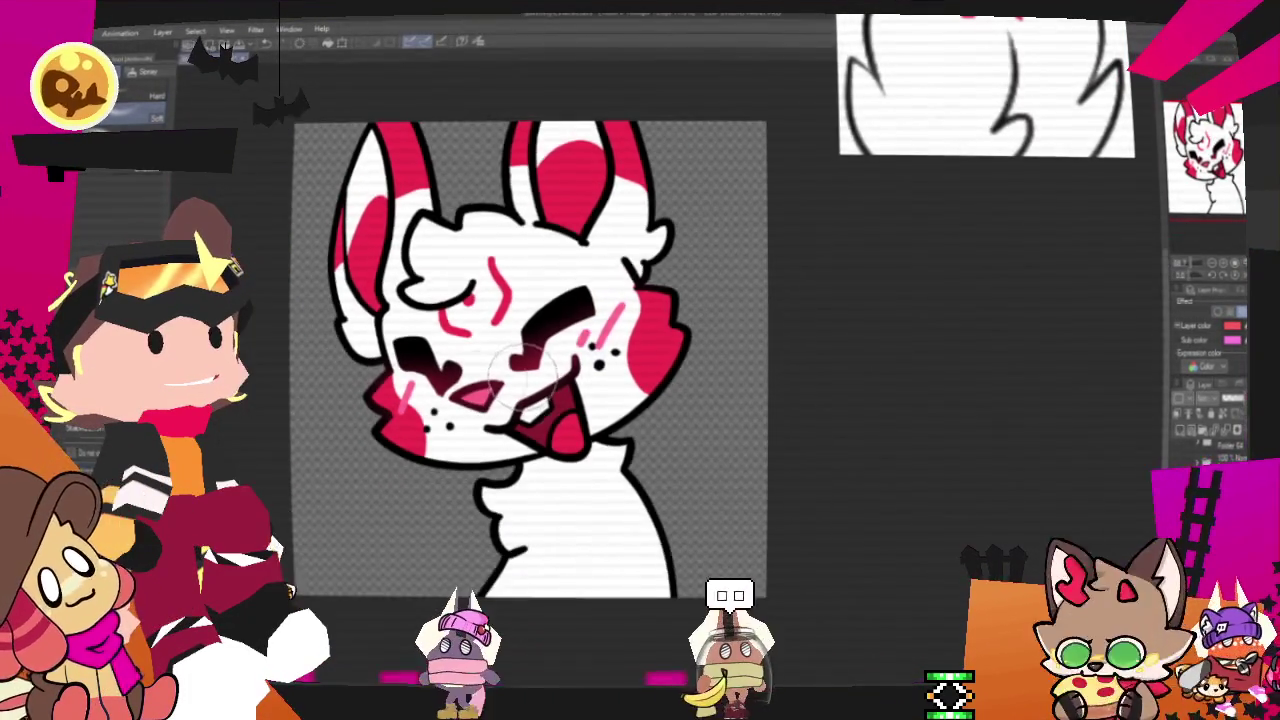
pyautogui.scroll(2, 539, 334)
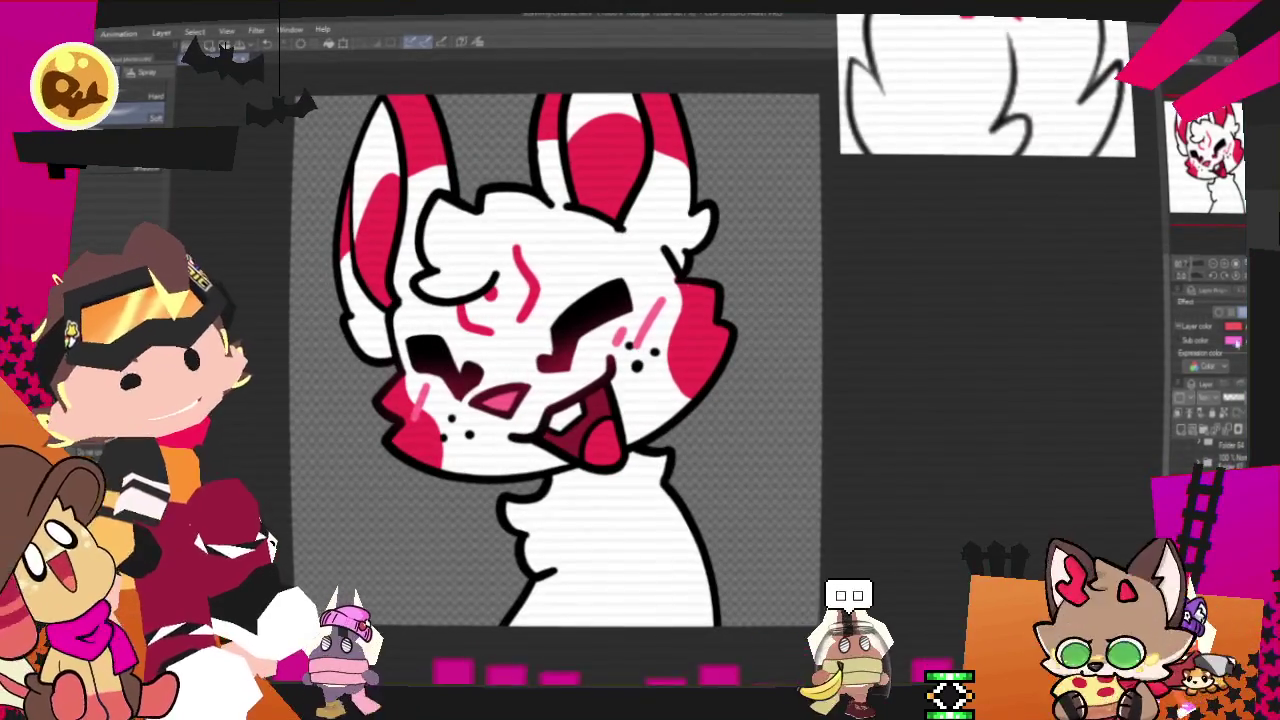
pyautogui.click(1240, 327)
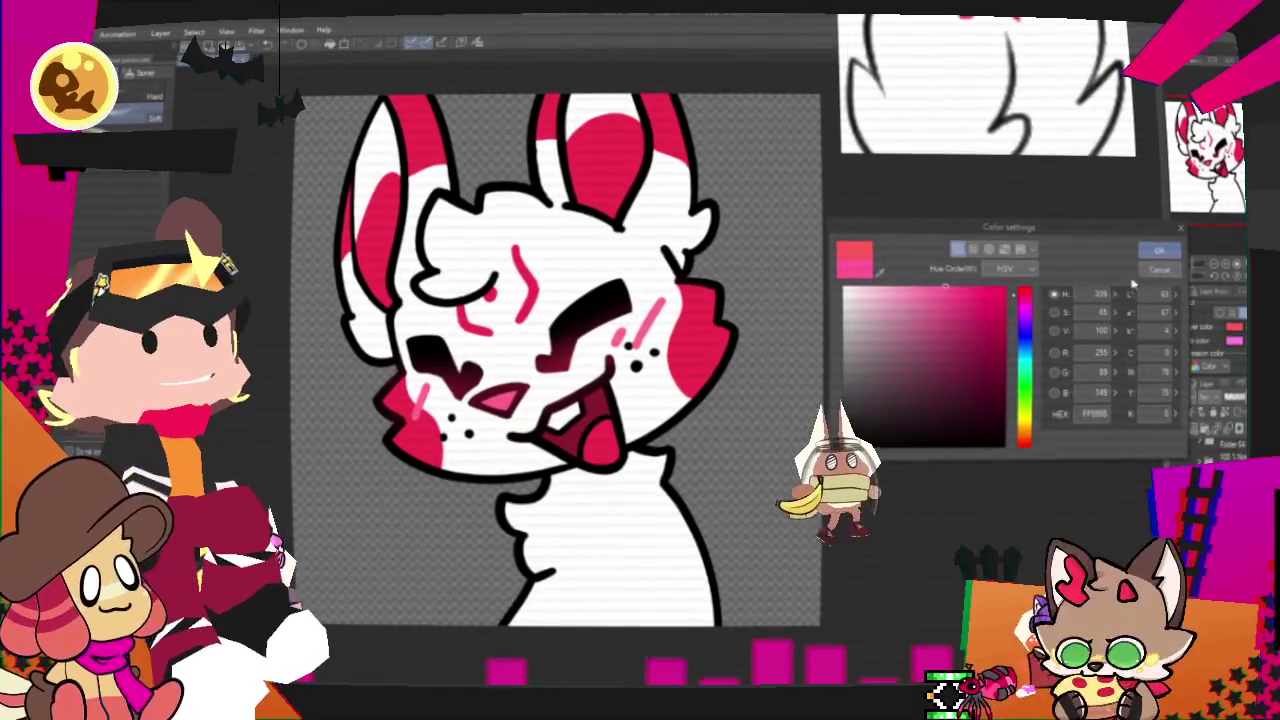
pyautogui.click(1157, 253)
# Re-export the icon as PNG over Sucresushi.png.
pyautogui.hotkey('alt', 'f')
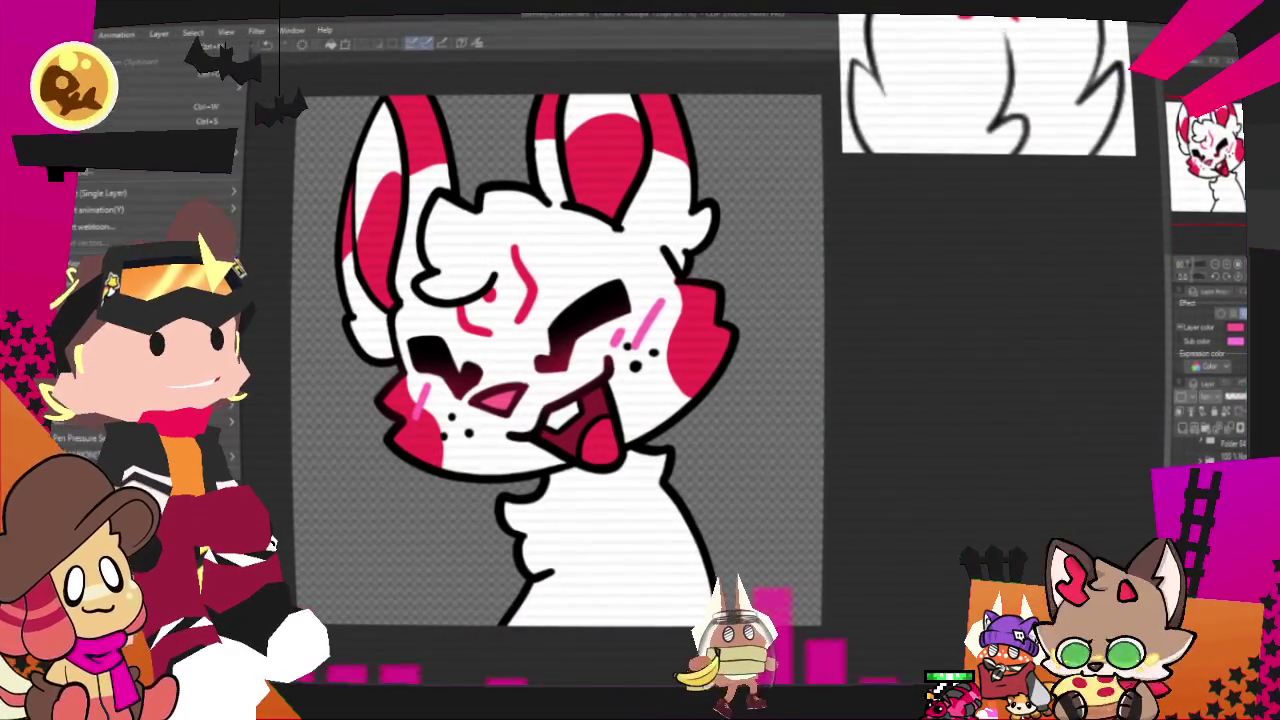
pyautogui.click(298, 232)
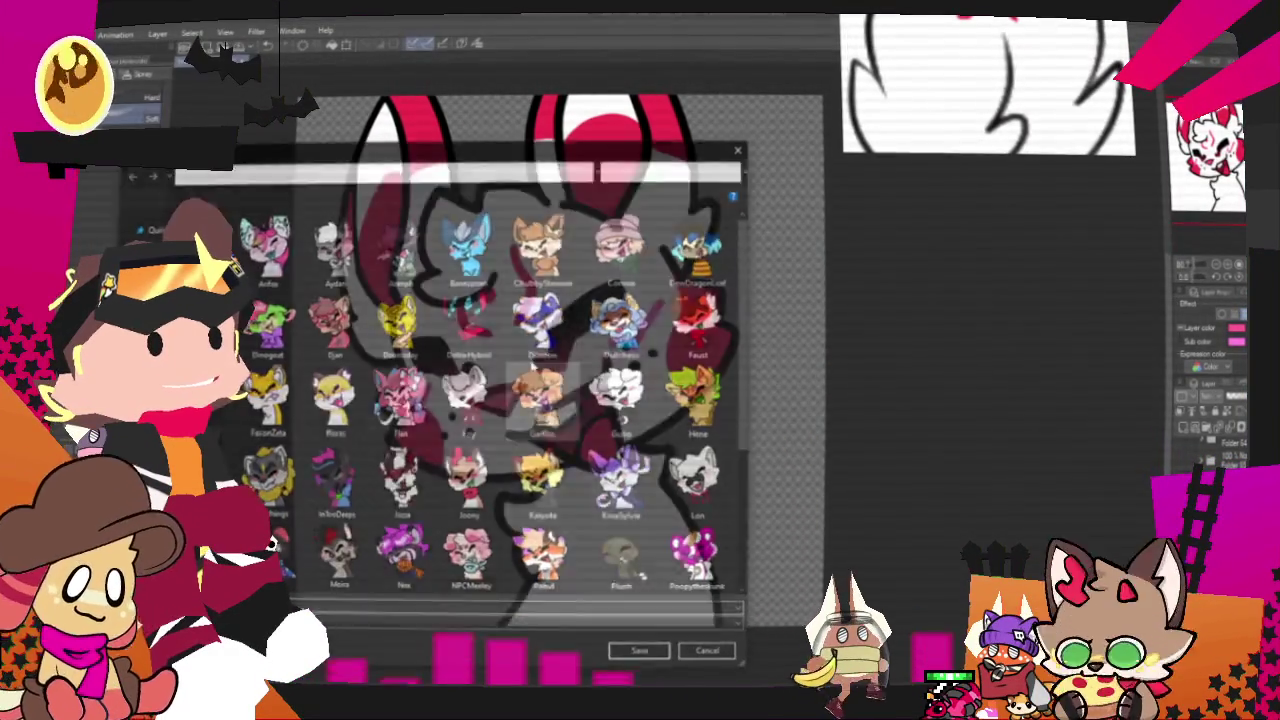
pyautogui.scroll(-3, 421, 437)
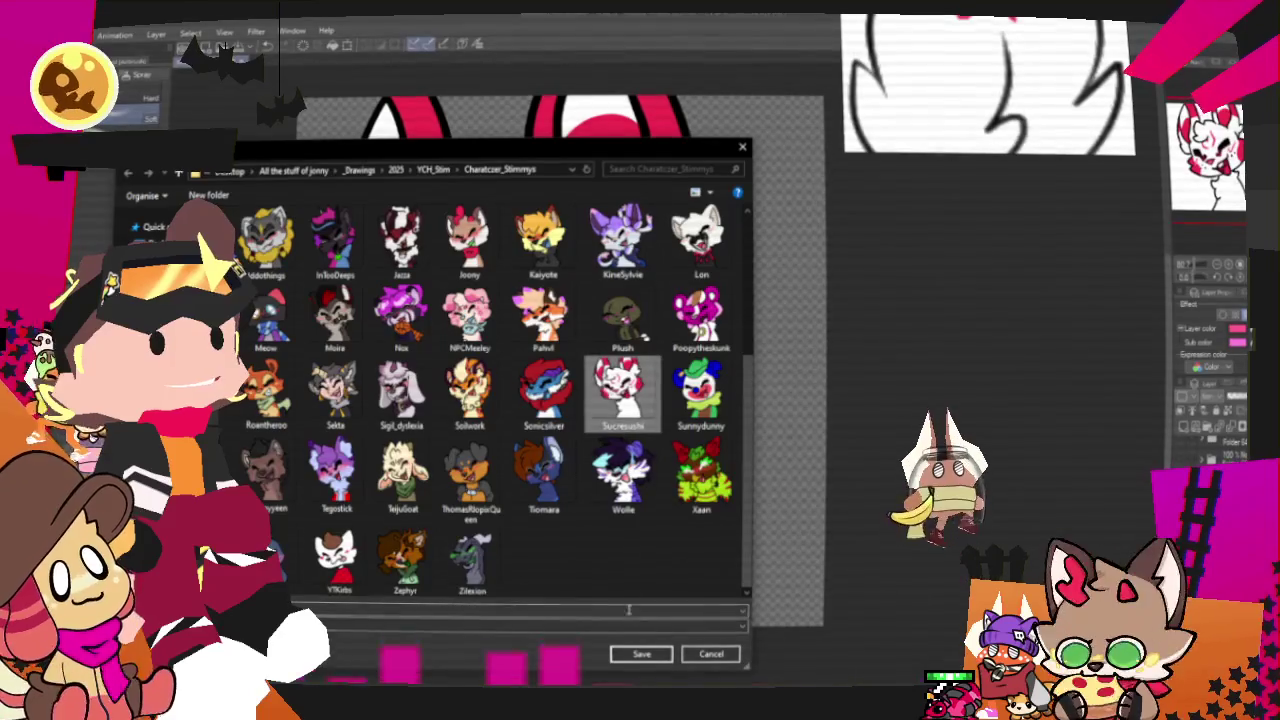
pyautogui.click(638, 654)
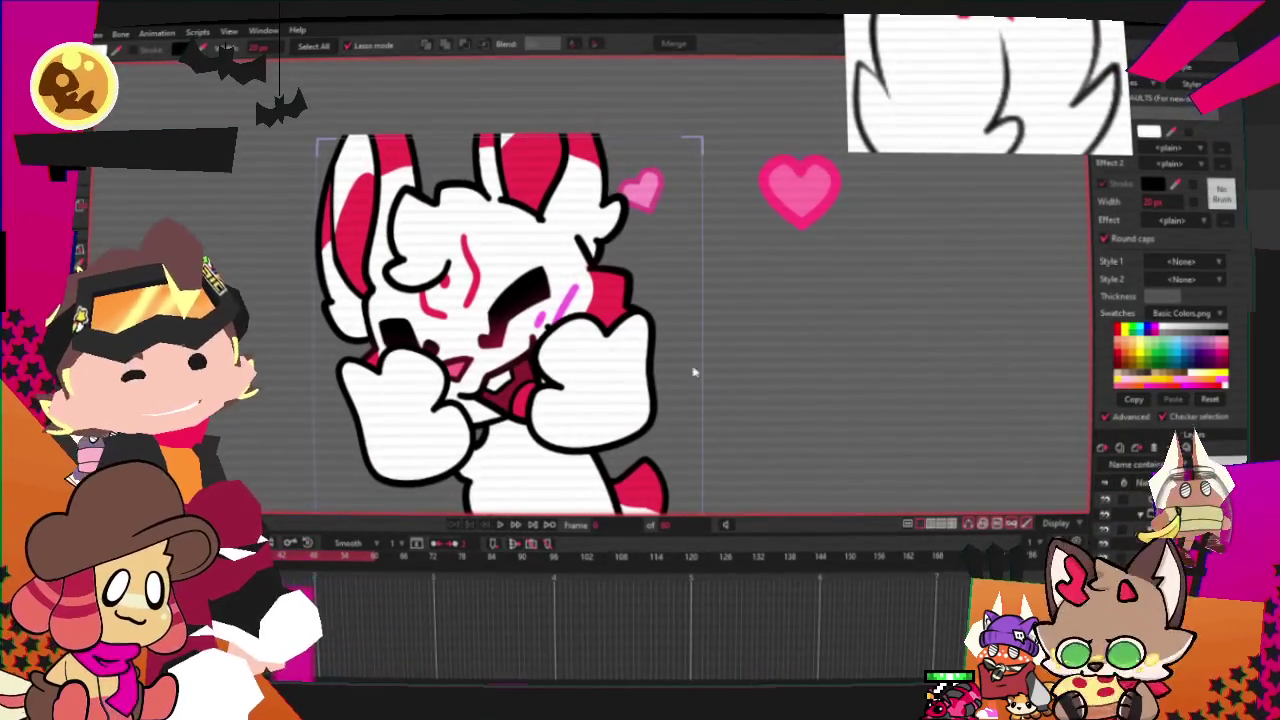
# Play back the fox emote animation and render it from the File menu.
pyautogui.click(499, 527)
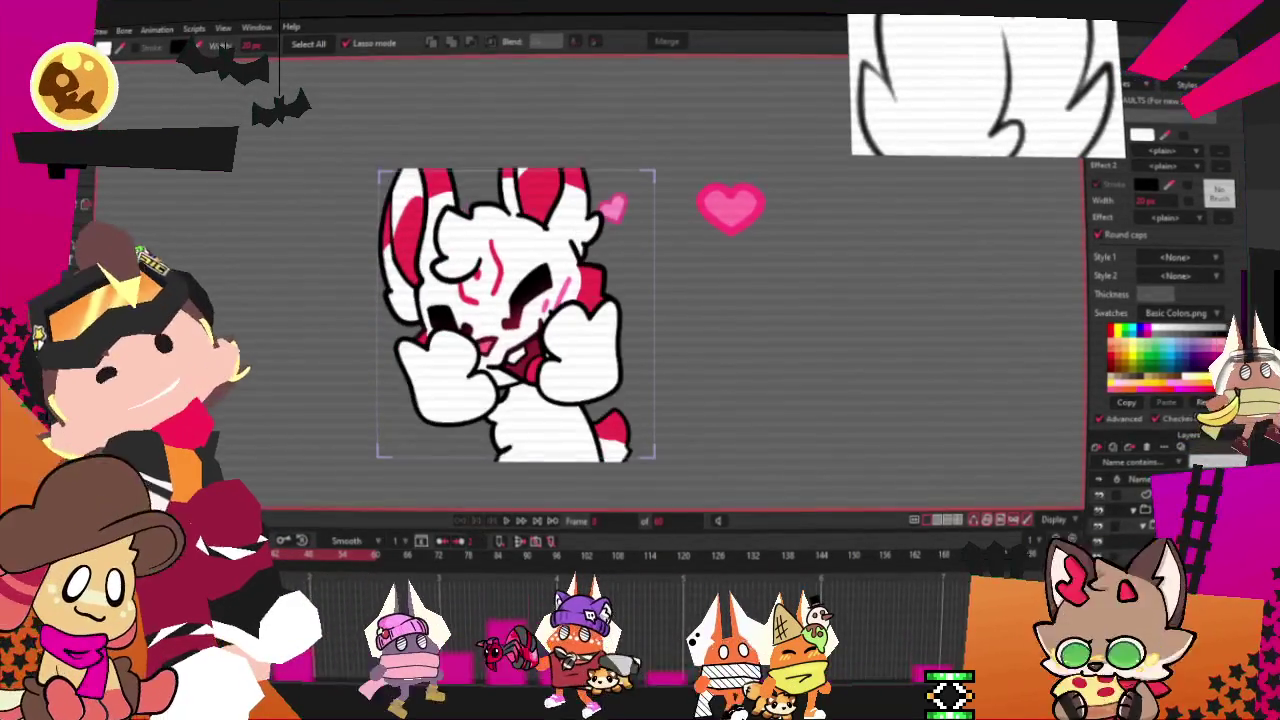
pyautogui.hotkey('alt', 'f')
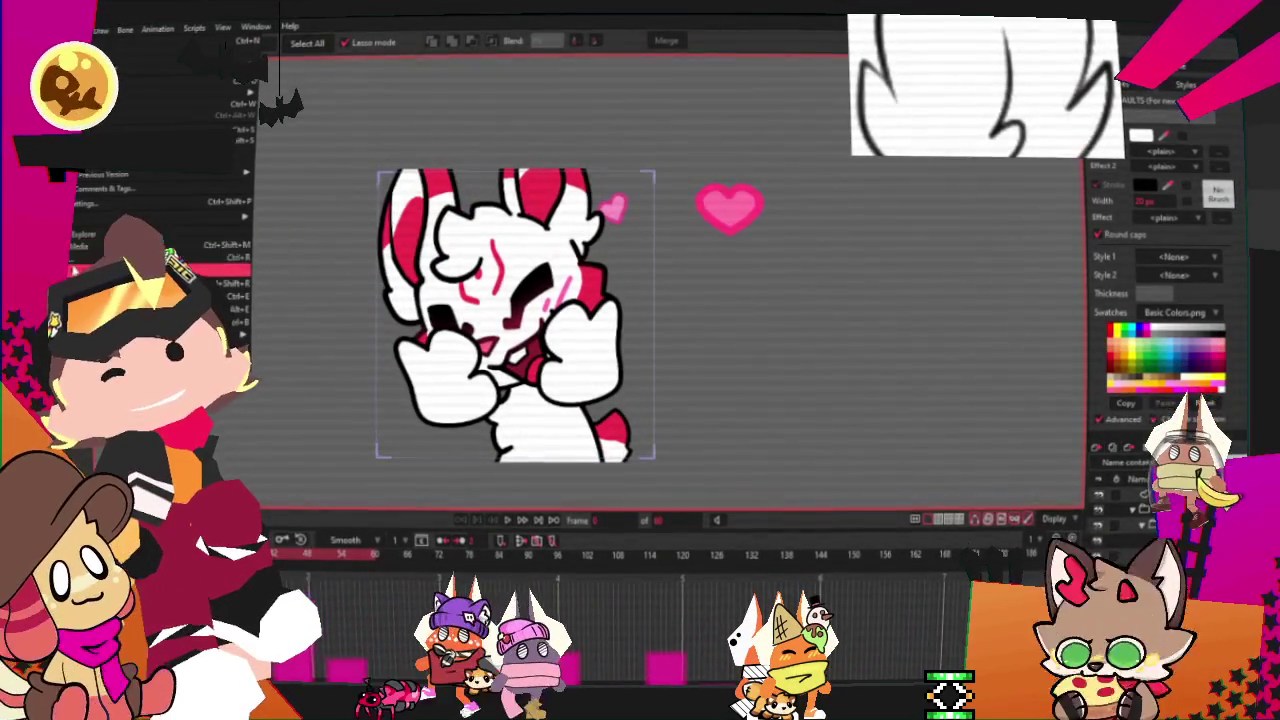
pyautogui.click(72, 260)
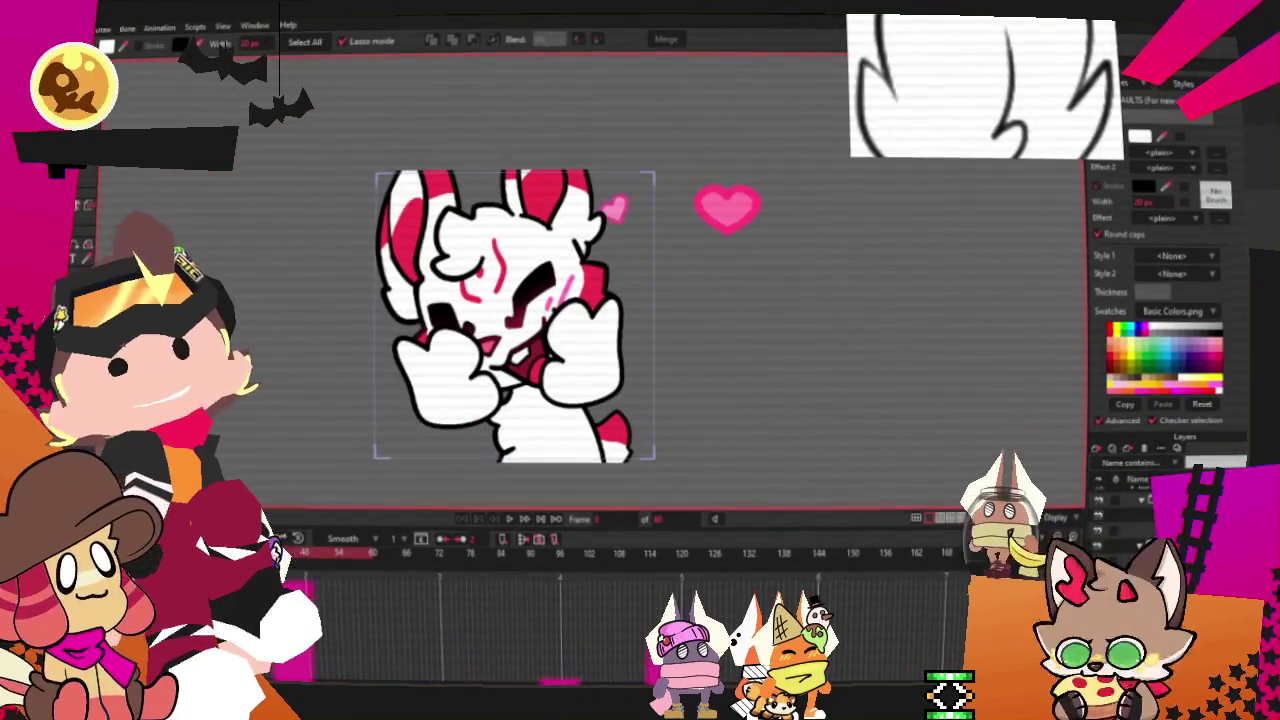
pyautogui.hotkey('alt', 'f')
pyautogui.press('Escape')
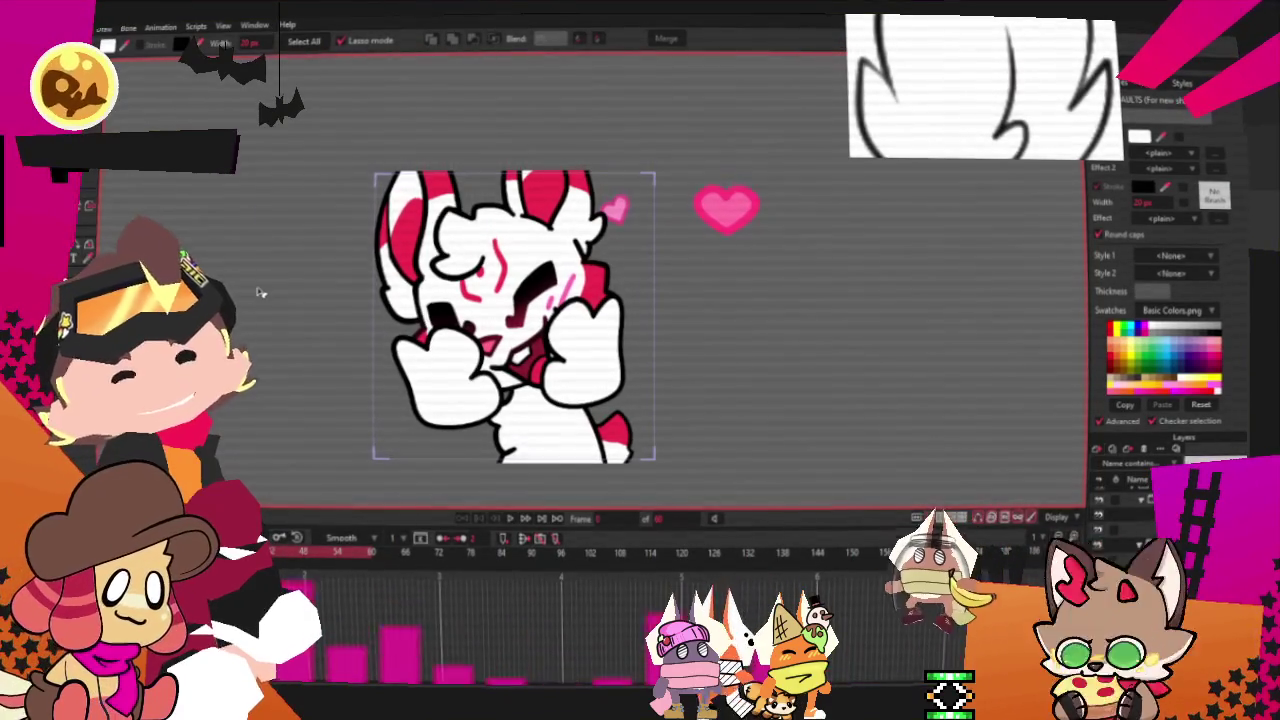